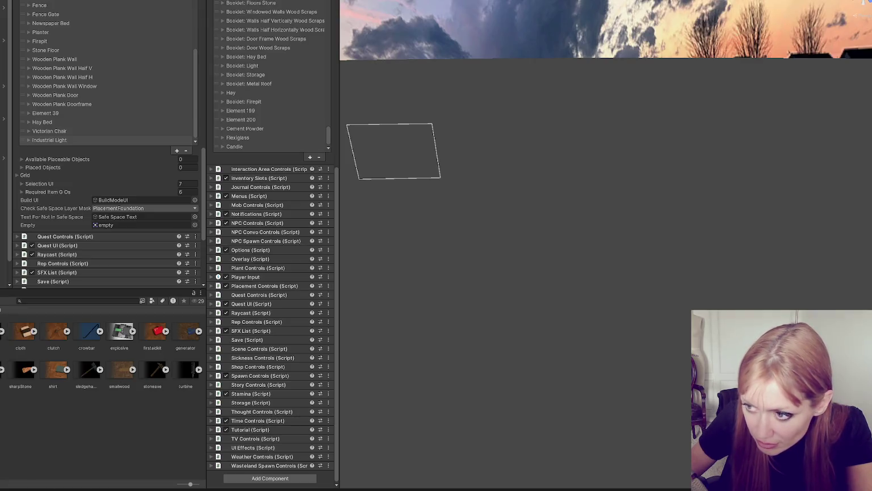
- Expand Industrial Light and locate its referenced image, blueprint and final object assets
click(30, 141)
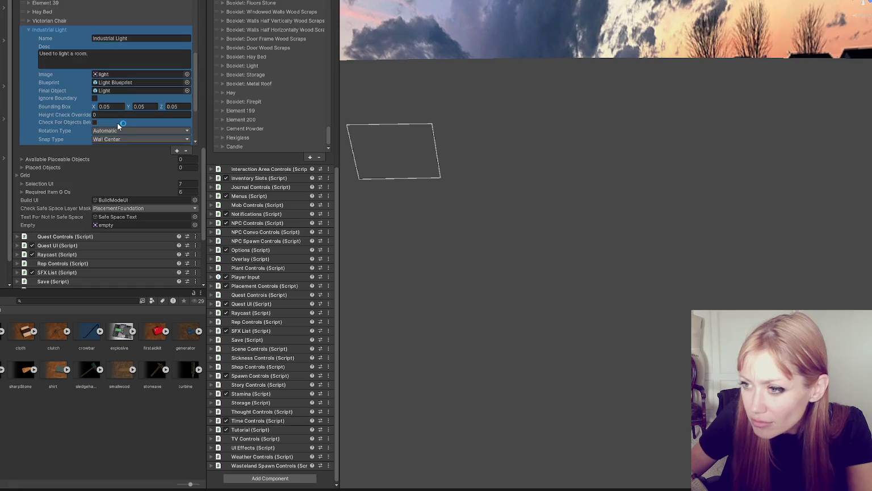
click(120, 75)
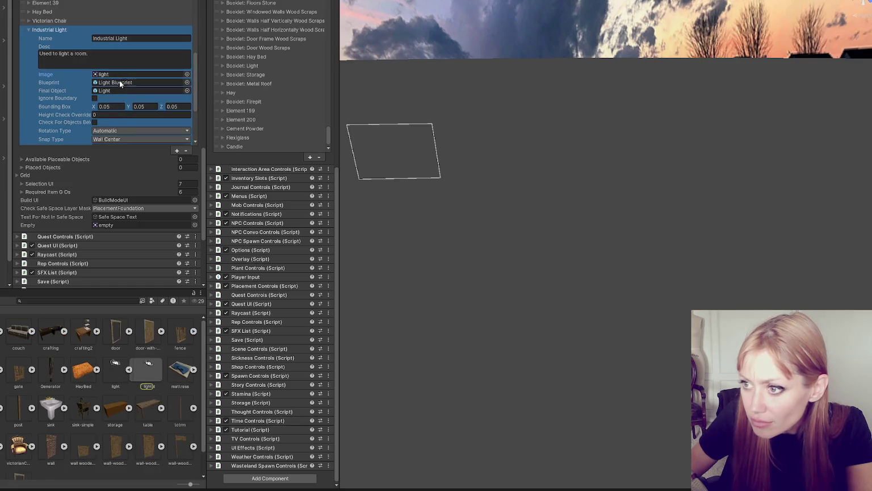
click(120, 83)
click(120, 90)
click(117, 75)
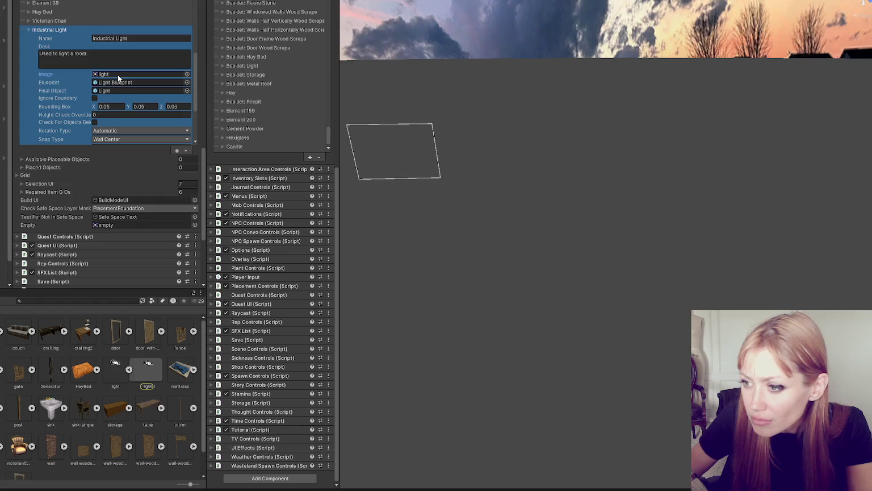
- Reveal the mattress sprite image file in Explorer
click(117, 368)
right_click(149, 375)
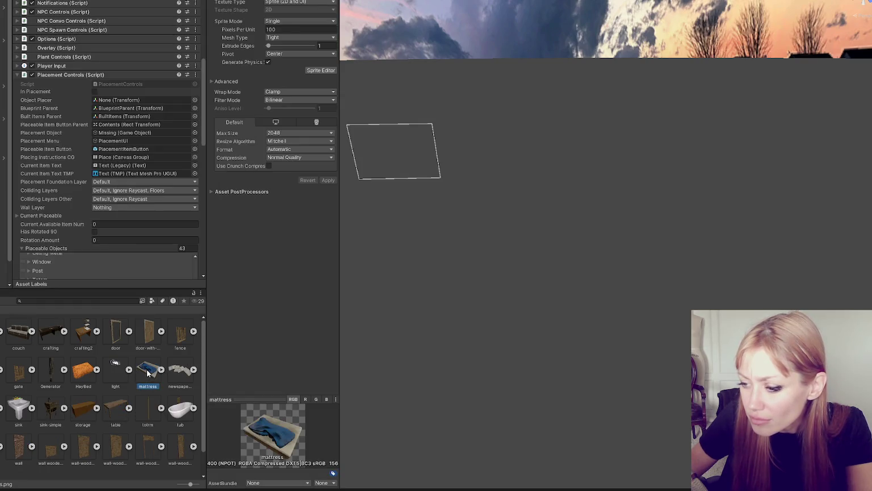
click(188, 144)
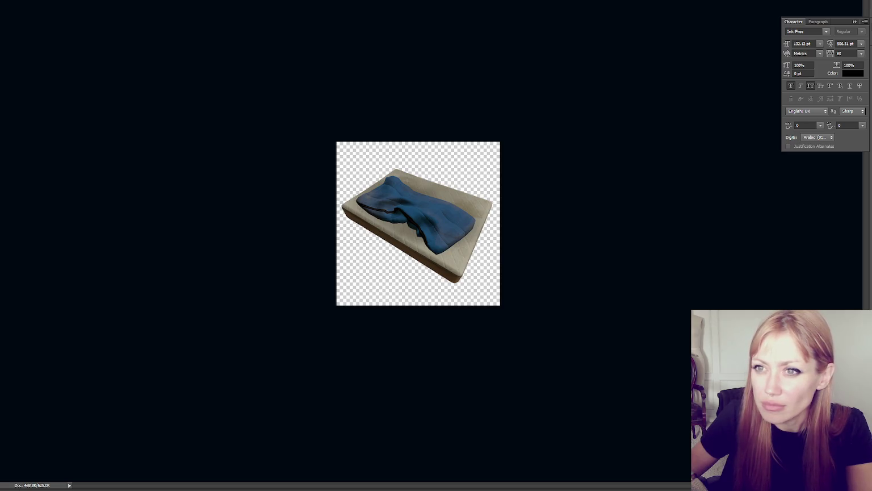
- Clear the mattress picture from the canvas, choose a brush tip and test a stroke
key(F5)
key(F5)
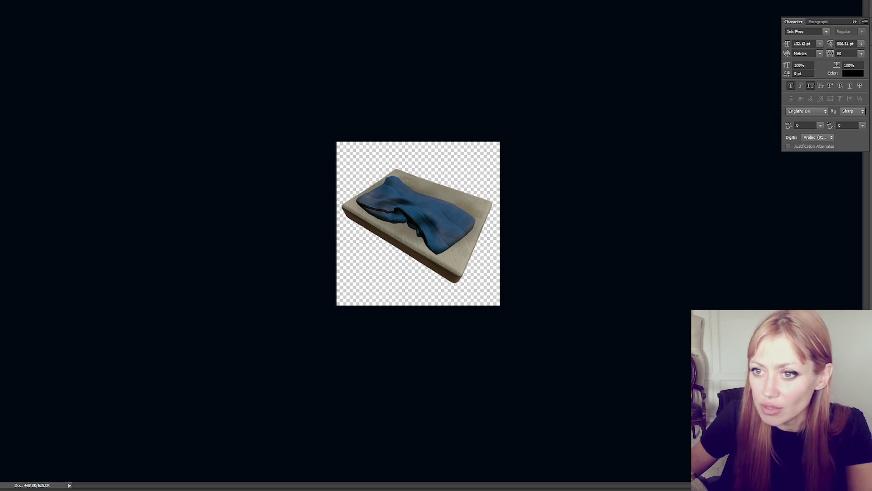
key(ctrl+z)
key(F5)
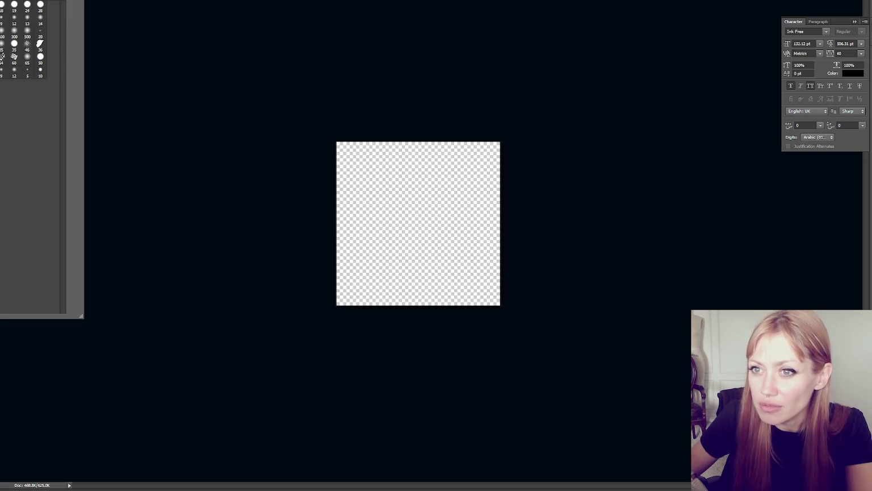
key(F5)
drag(385, 195, 379, 278)
key(ctrl+z)
- Sketch a black mattress outline with shine marks, redraw its edges, then erase it
mouse_move(384, 203)
mouse_down()
mouse_move(349, 234)
mouse_move(442, 265)
mouse_move(487, 222)
mouse_move(387, 198)
mouse_up()
mouse_move(385, 233)
mouse_down()
mouse_move(404, 217)
mouse_move(399, 243)
mouse_up()
drag(349, 234, 353, 248)
key(ctrl+alt+z)
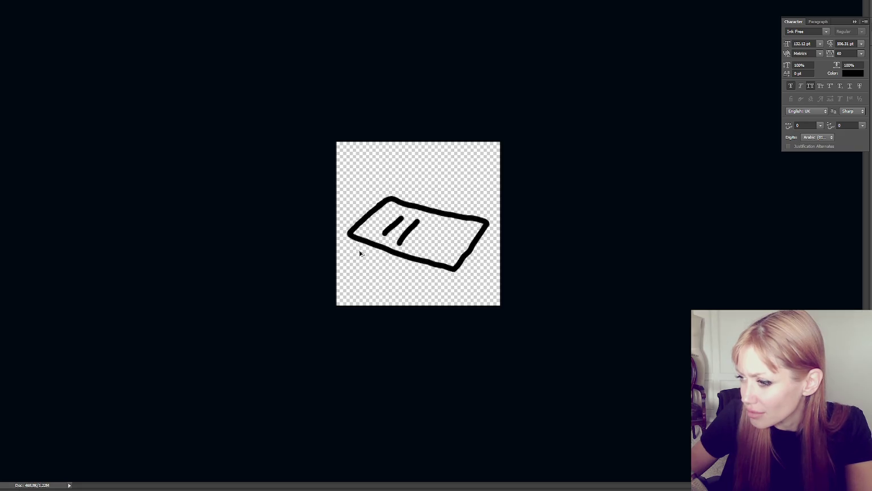
key(ctrl+alt+z)
key(ctrl+alt+z)
key(ctrl+alt+z)
mouse_move(349, 222)
mouse_down()
mouse_move(418, 191)
mouse_move(471, 191)
mouse_move(499, 203)
mouse_move(492, 232)
mouse_move(475, 233)
mouse_up()
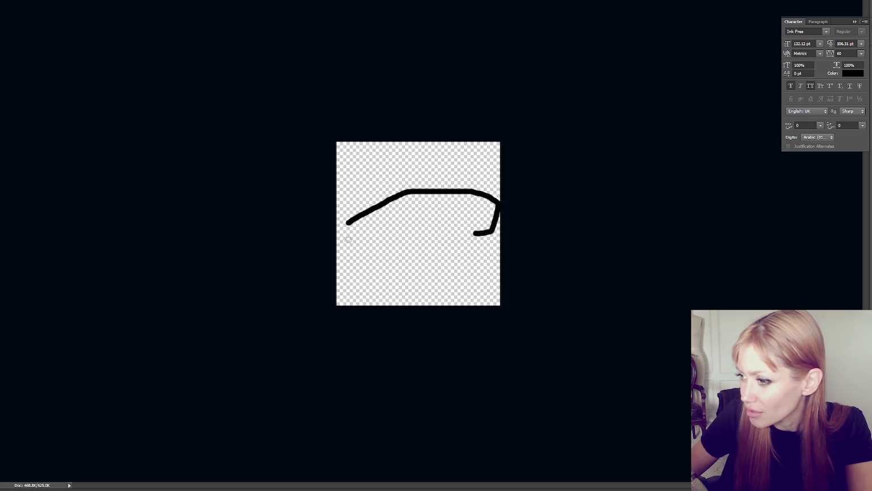
mouse_move(348, 222)
mouse_down()
mouse_move(349, 237)
mouse_move(380, 242)
mouse_move(477, 243)
mouse_move(488, 234)
mouse_up()
mouse_move(347, 226)
mouse_down()
mouse_move(374, 226)
mouse_move(418, 201)
mouse_move(473, 202)
mouse_move(431, 200)
mouse_up()
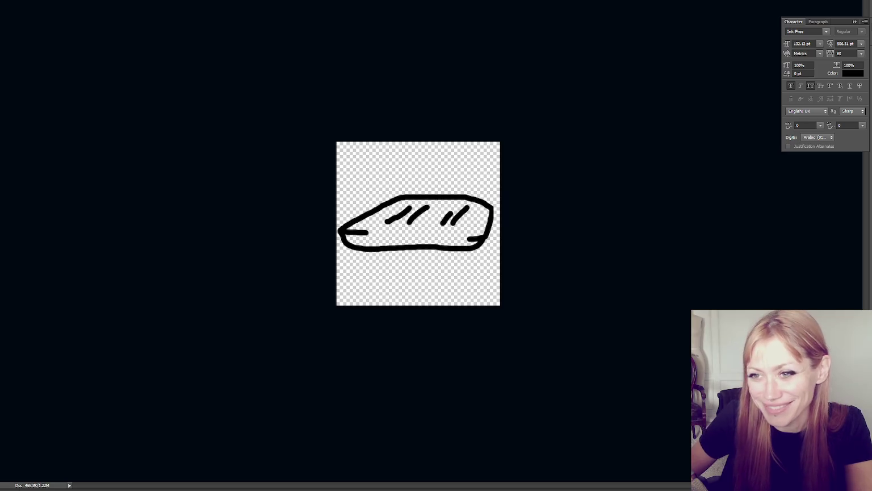
key(Delete)
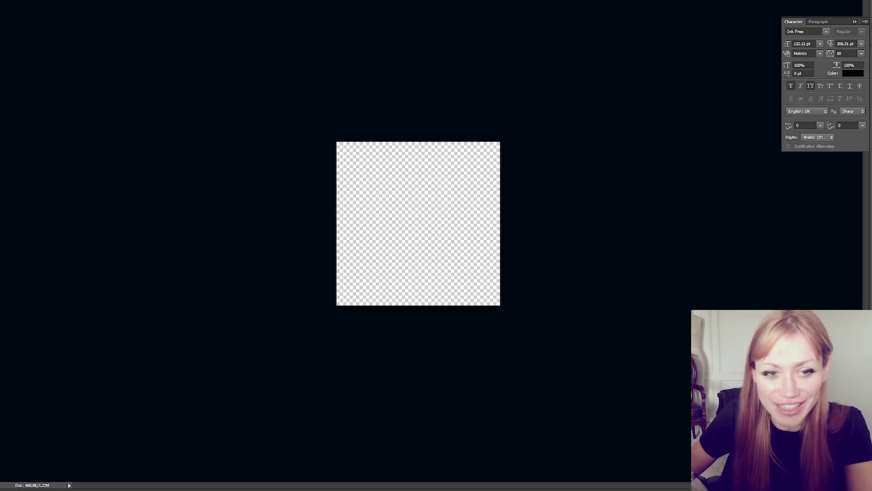
- Sketch a glass pane outline with shine marks, then delete it
mouse_move(364, 212)
mouse_down()
mouse_move(409, 179)
mouse_move(458, 197)
mouse_move(482, 235)
mouse_move(424, 277)
mouse_move(370, 215)
mouse_up()
mouse_move(408, 179)
mouse_down()
mouse_move(401, 208)
mouse_move(412, 212)
mouse_move(411, 223)
mouse_up()
drag(436, 259, 458, 213)
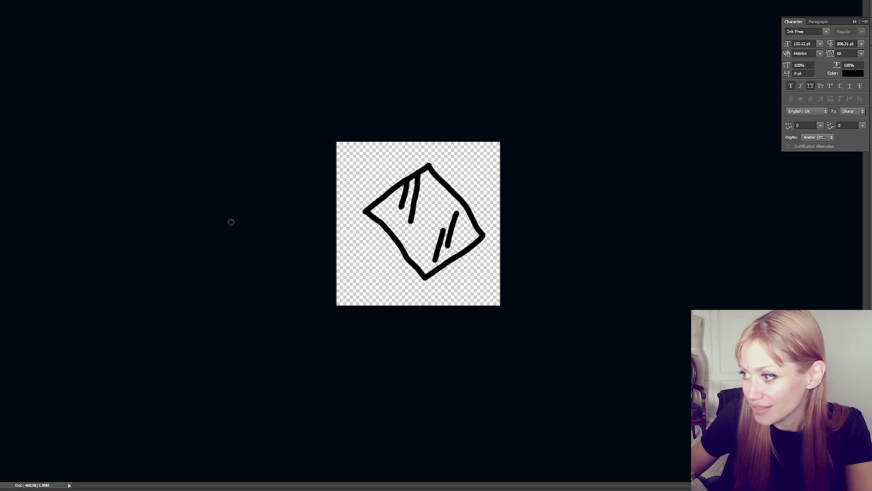
key(Delete)
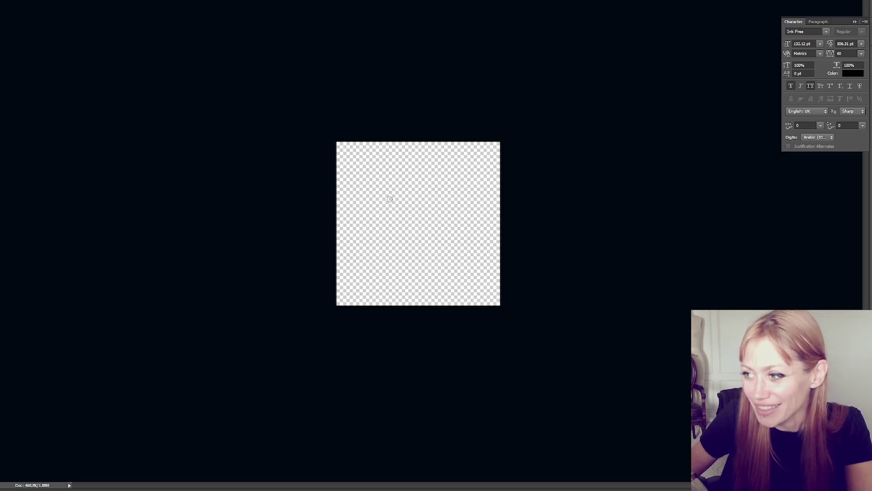
- Draw a candle outline with wick and base, then invert it to white
mouse_move(449, 177)
mouse_down()
mouse_move(439, 192)
mouse_move(383, 186)
mouse_move(384, 218)
mouse_move(397, 249)
mouse_move(452, 230)
mouse_move(455, 207)
mouse_move(455, 239)
mouse_up()
drag(418, 182, 417, 159)
mouse_move(383, 234)
mouse_down()
mouse_move(367, 250)
mouse_move(463, 255)
mouse_move(480, 232)
mouse_move(452, 233)
mouse_up()
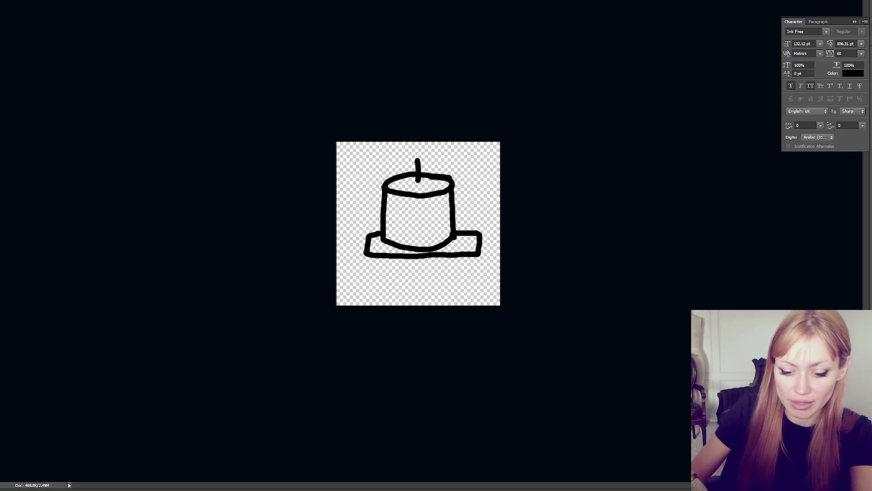
key(ctrl+i)
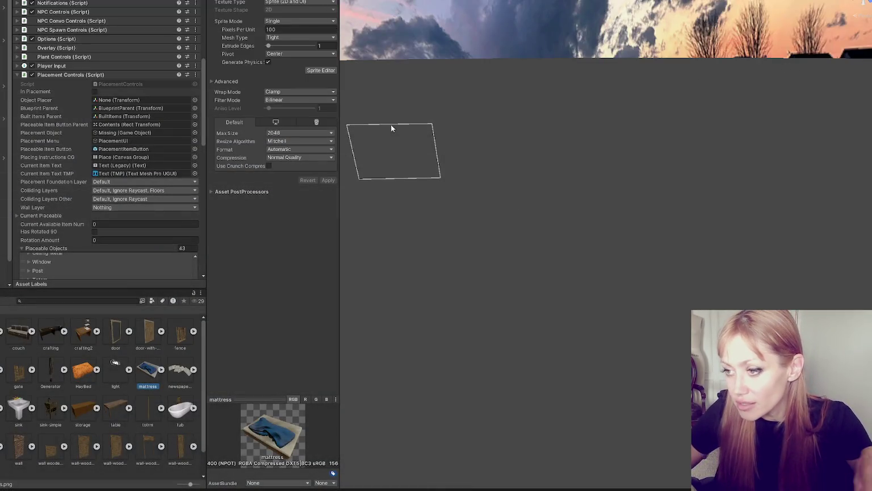
- Resize the Inspector, texture import settings and Scene view panels to enlarge the scene
drag(11, 160, 47, 163)
mouse_move(206, 165)
mouse_down()
mouse_move(45, 165)
mouse_move(80, 170)
mouse_up()
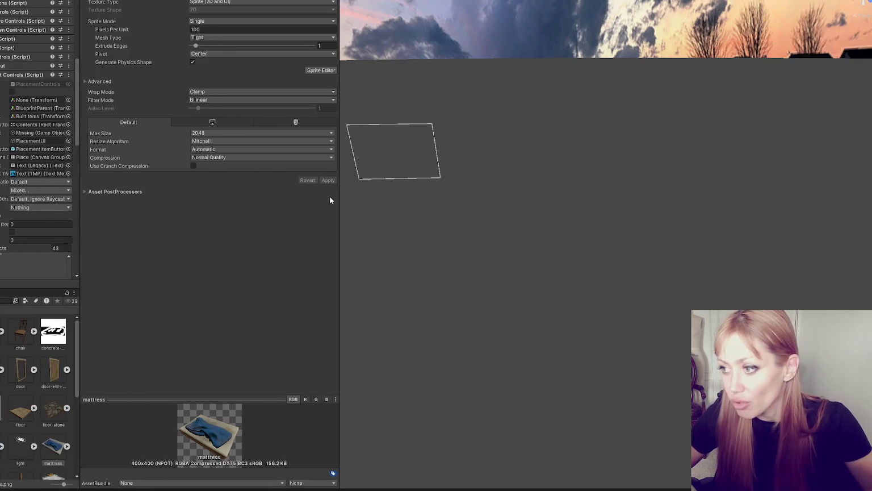
drag(339, 199, 201, 203)
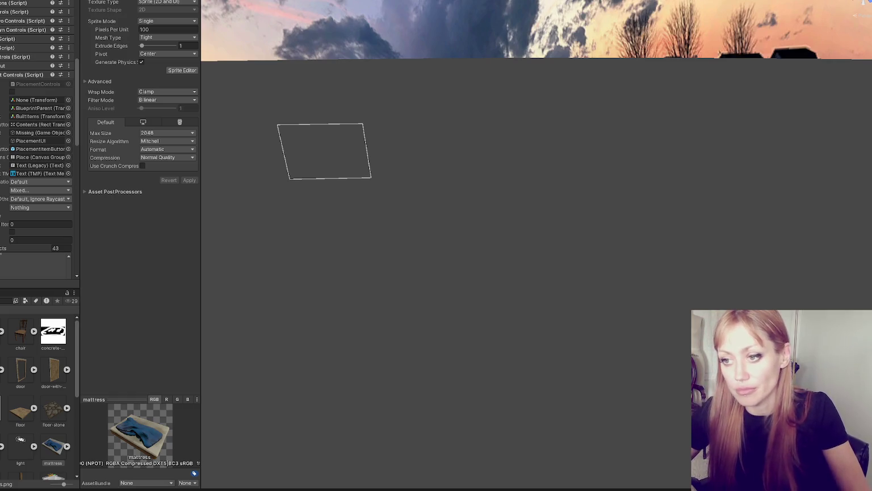
- Scroll the Placement Controls component and fold up its 43-entry Placeable Objects list
scroll(37, 142, down, 5)
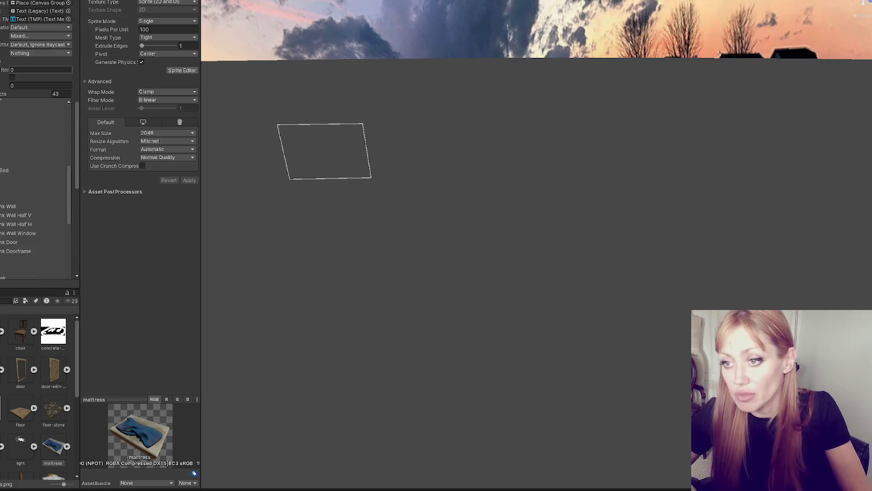
scroll(37, 142, down, 1)
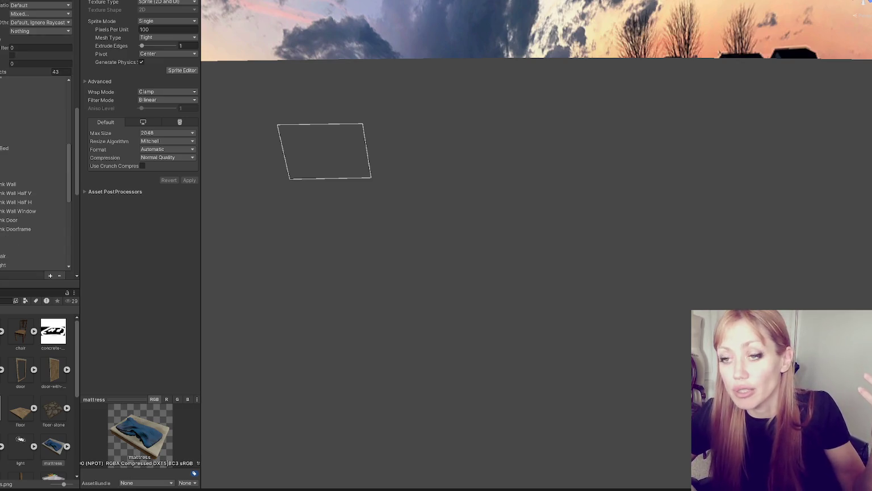
click(21, 73)
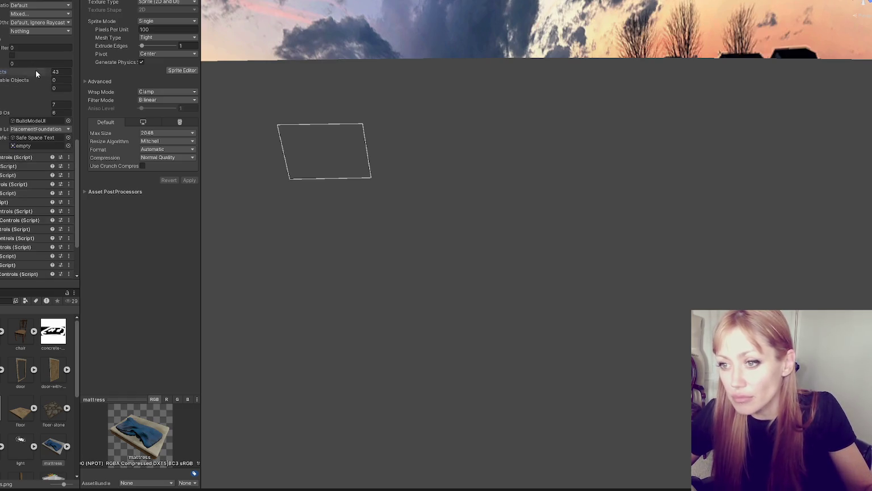
scroll(21, 74, up, 5)
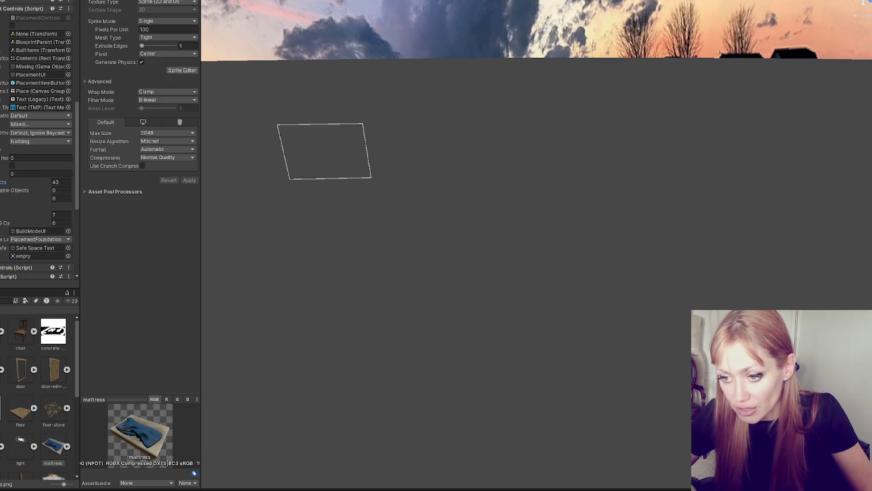
- Set the candle, flexiglass and concrete-bag textures to Sprite (2D and UI) and apply
click(53, 333)
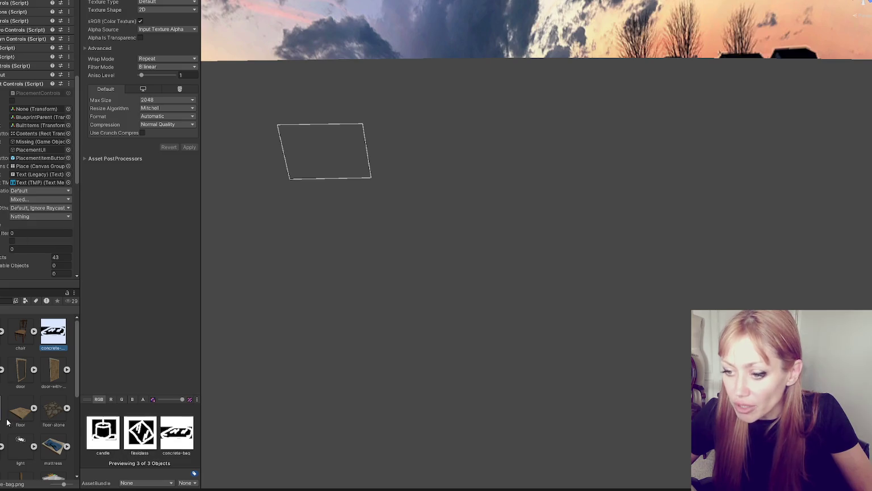
click(144, 3)
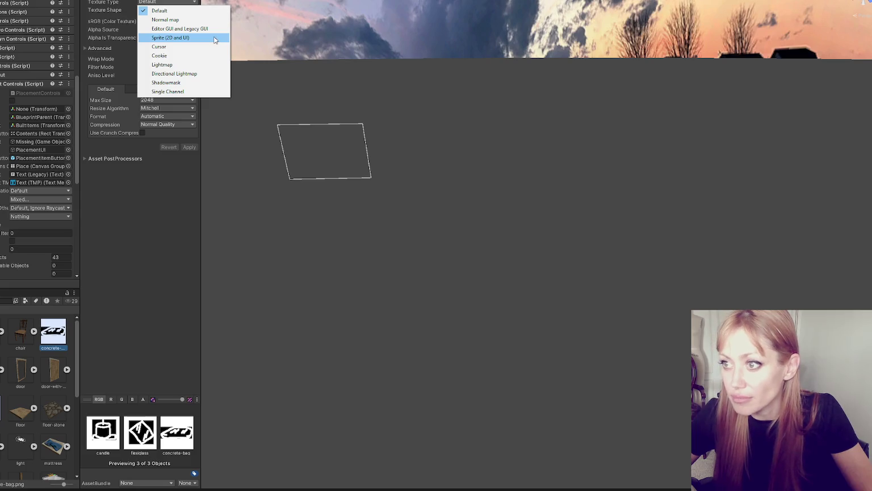
click(215, 39)
click(189, 180)
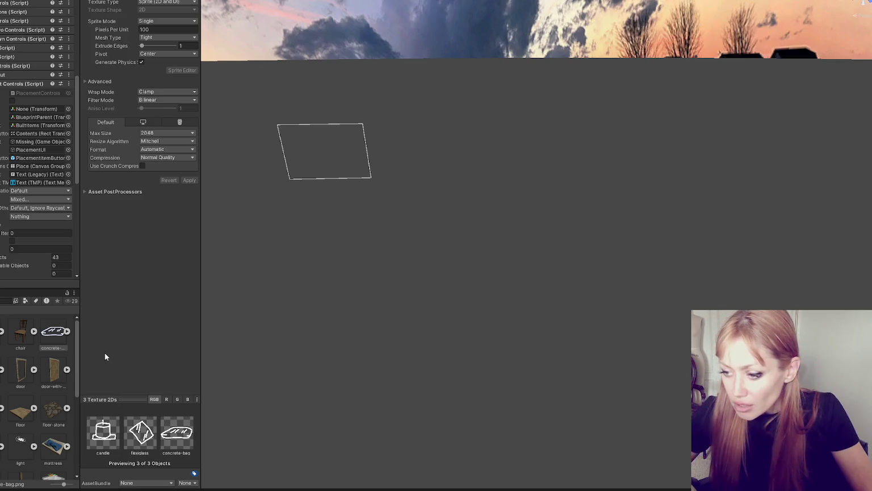
- Select the concrete-bag texture and narrow the Project panel to widen the Inspector
click(53, 333)
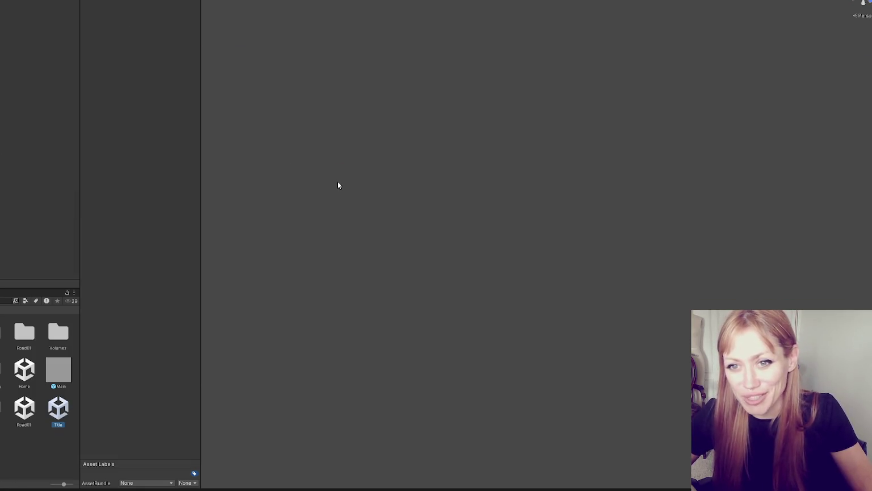
mouse_move(82, 56)
mouse_down()
mouse_move(91, 59)
mouse_move(68, 65)
mouse_up()
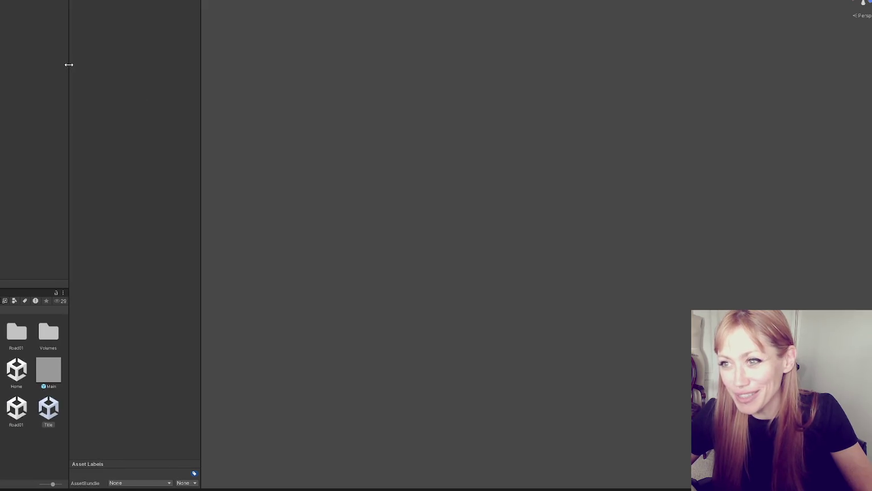
- Narrow the Inspector panel before running the STRAIN title screen
drag(201, 74, 192, 75)
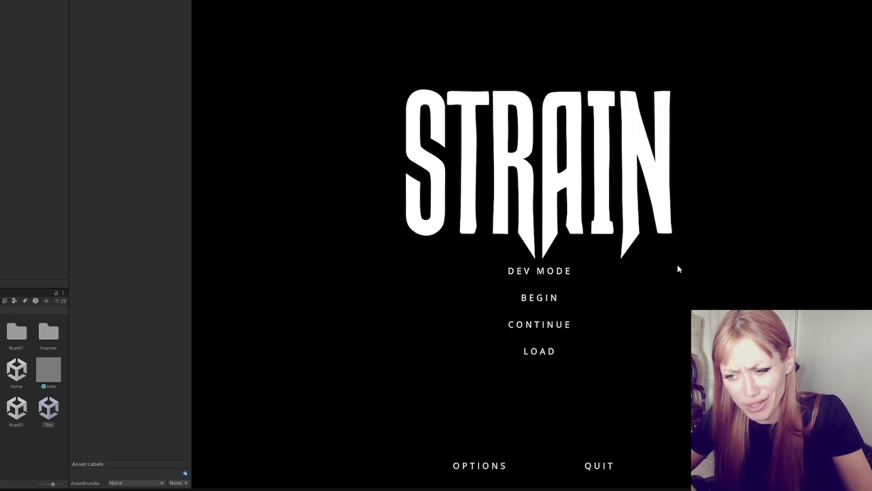
- Widen the Game view and choose BEGIN to load the fenced yard gameplay
drag(188, 206, 174, 204)
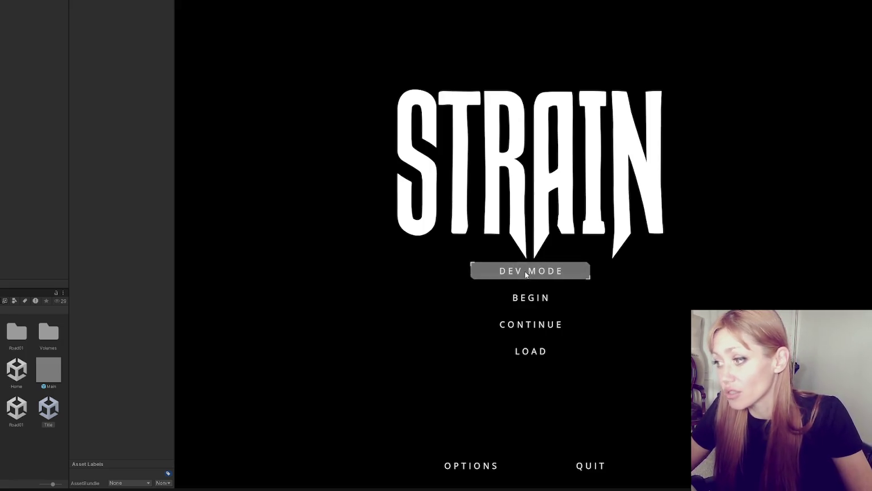
click(482, 291)
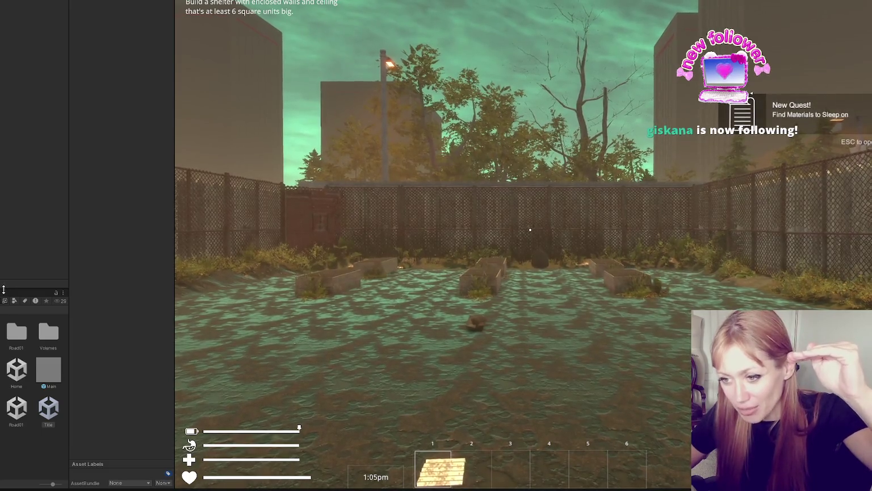
- Adjust the Project panel size, then pause the game to show the stats menu
drag(4, 287, 2, 230)
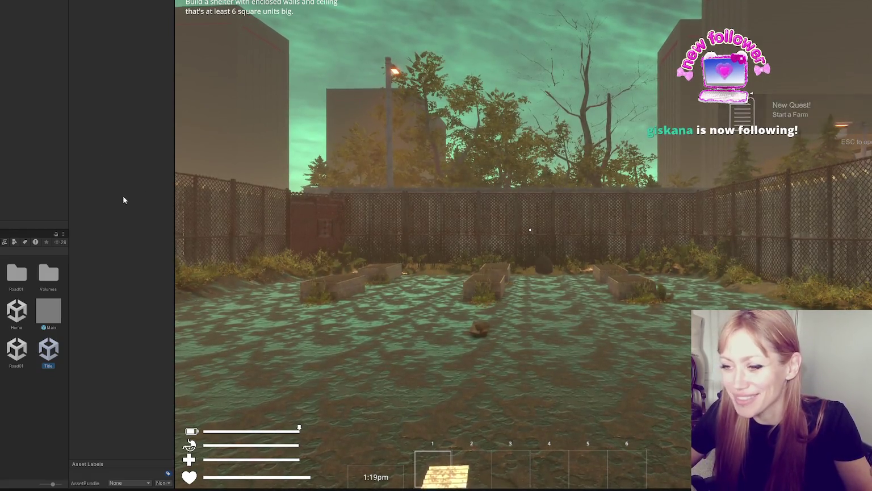
drag(68, 190, 57, 193)
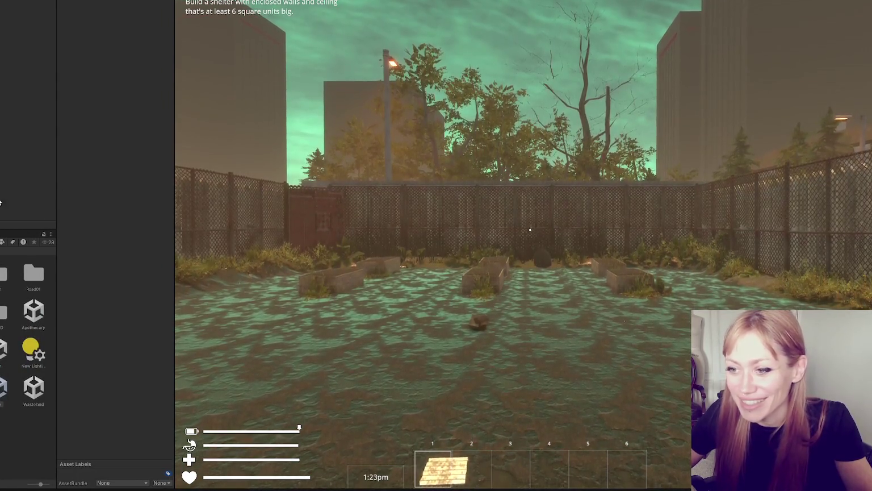
drag(56, 217, 63, 217)
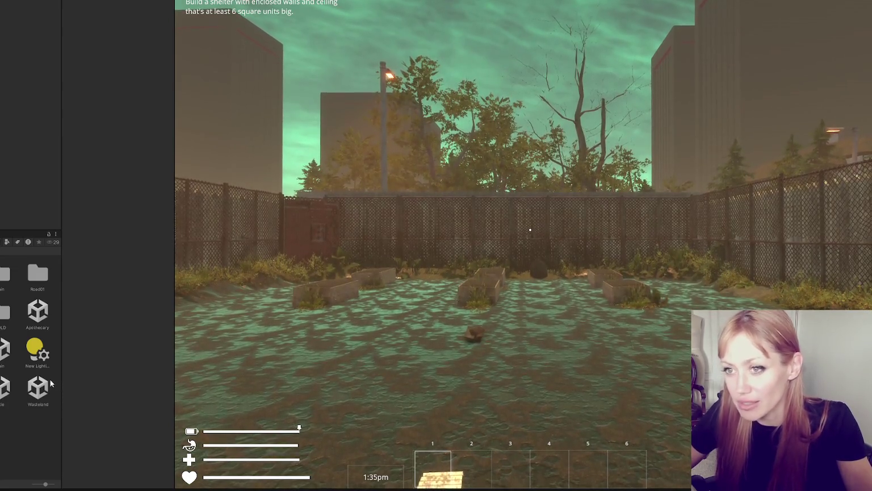
click(530, 228)
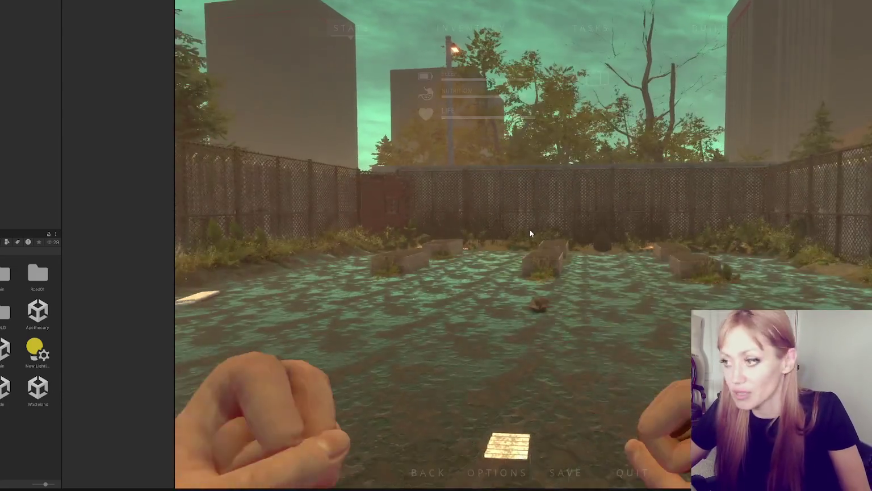
- Browse the BUILD menu's placeable-object grid, then stop play mode and widen the project panel
click(710, 29)
scroll(451, 221, down, 2)
scroll(456, 224, up, 4)
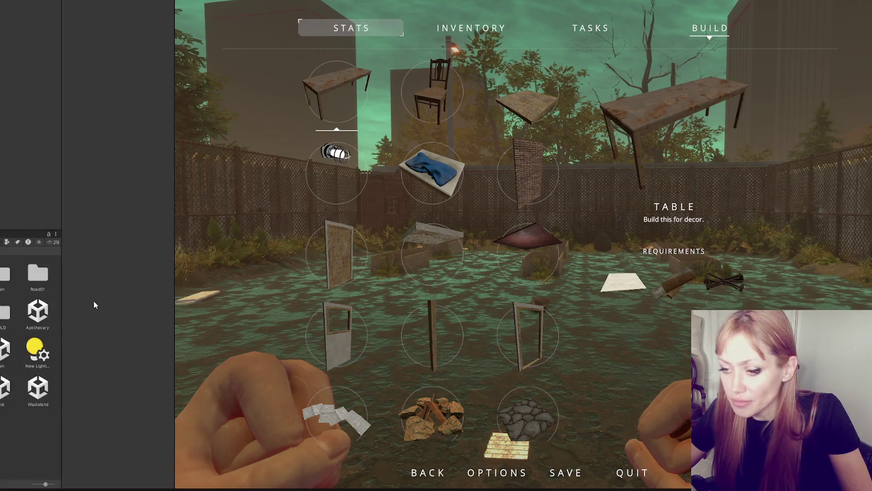
key(ctrl+p)
drag(62, 299, 123, 301)
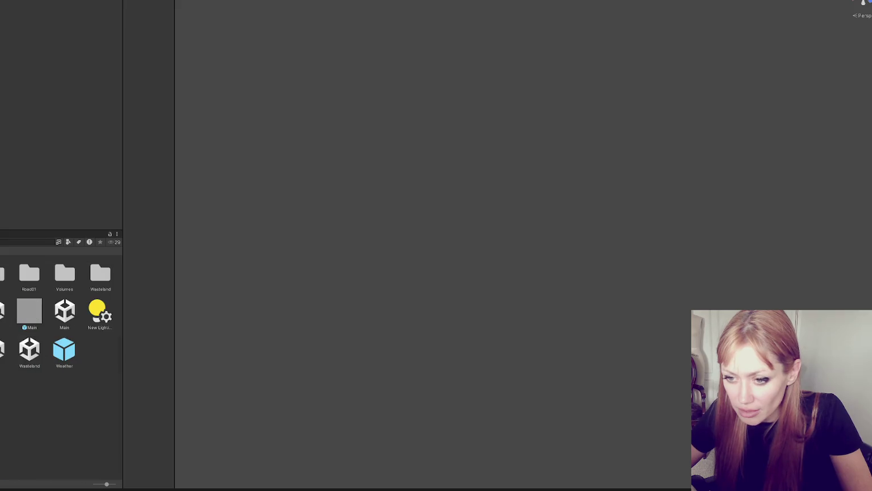
- Select the Main scene object and scroll through the Inspector's ItemList elements
click(65, 313)
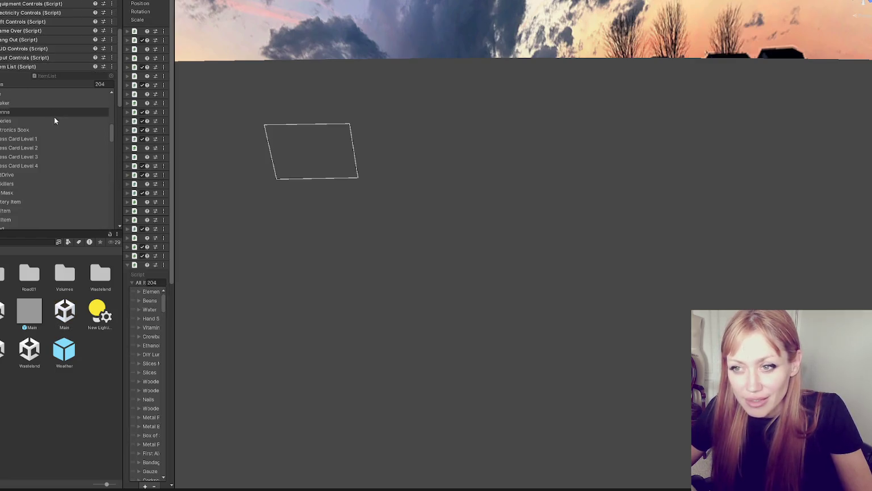
scroll(54, 114, down, 15)
scroll(57, 70, down, 15)
scroll(40, 157, up, 3)
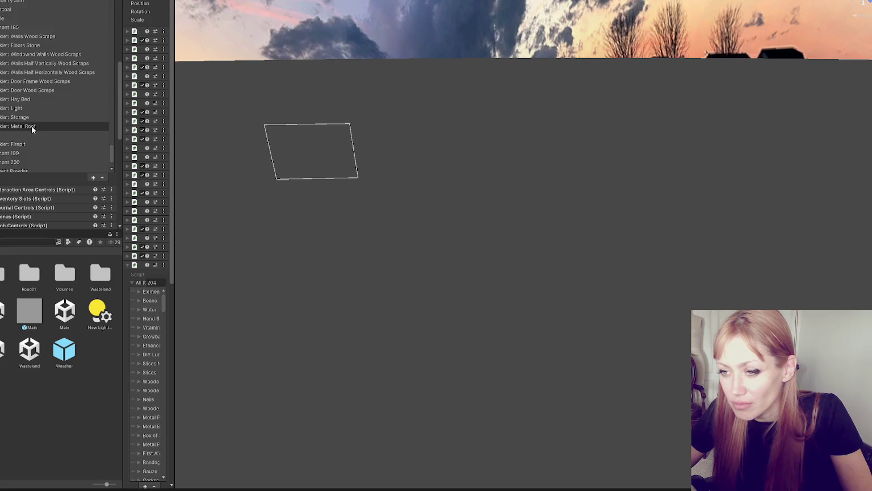
scroll(32, 125, up, 2)
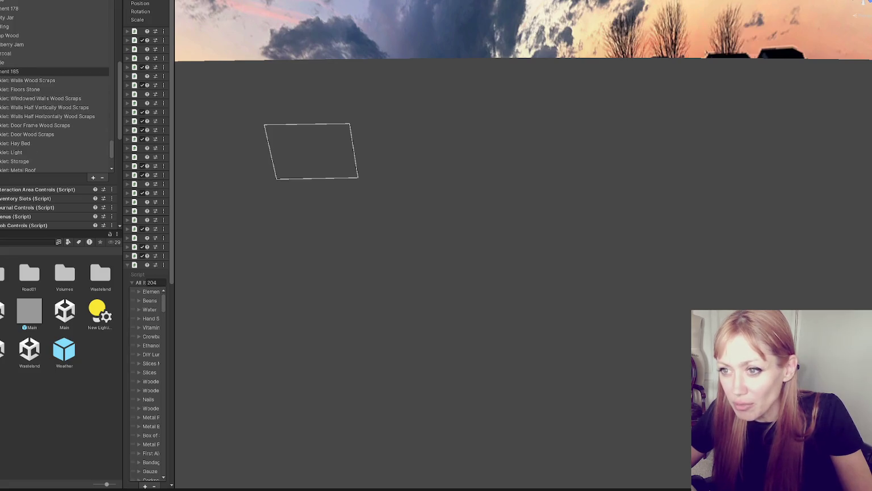
click(8, 71)
click(9, 71)
scroll(9, 222, down, 3)
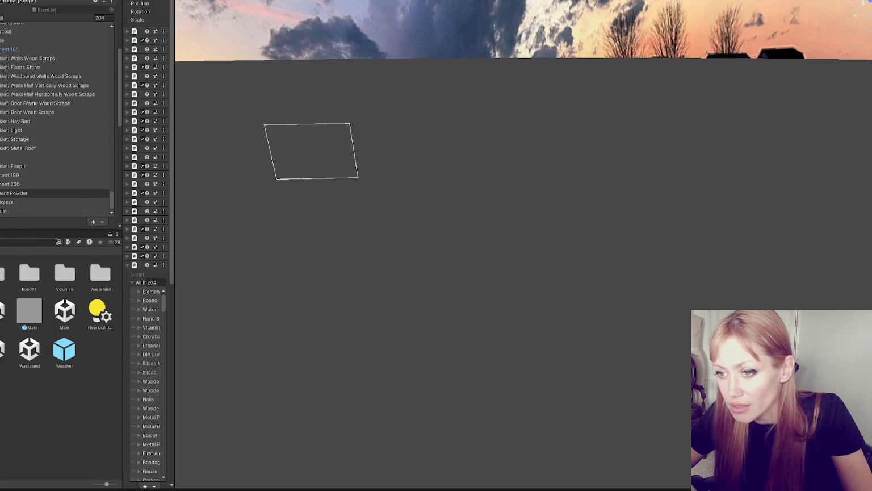
- Expand the Cement Powder element and review its fields, including the empty Sprite
click(8, 192)
scroll(47, 124, down, 5)
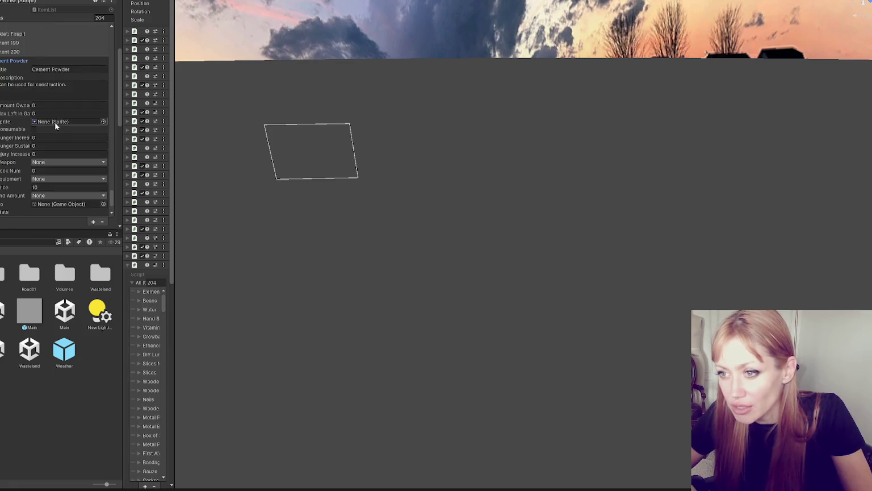
scroll(54, 121, down, 3)
scroll(54, 122, up, 2)
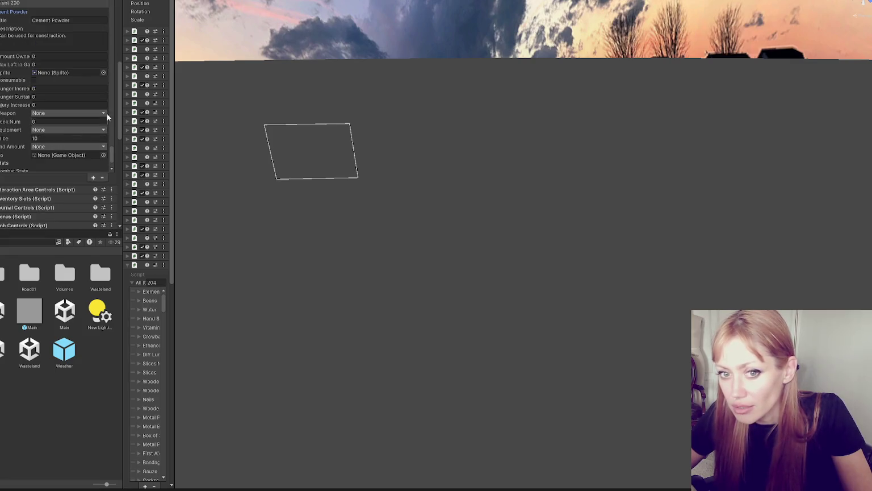
click(77, 80)
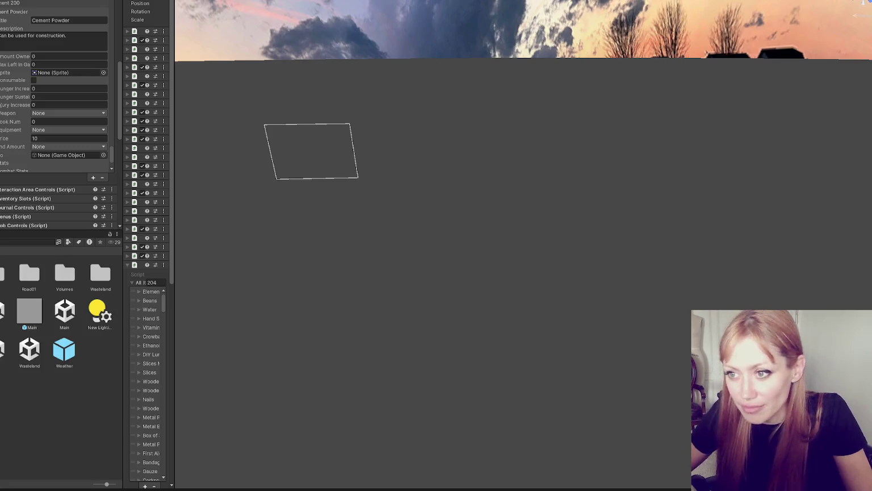
click(70, 114)
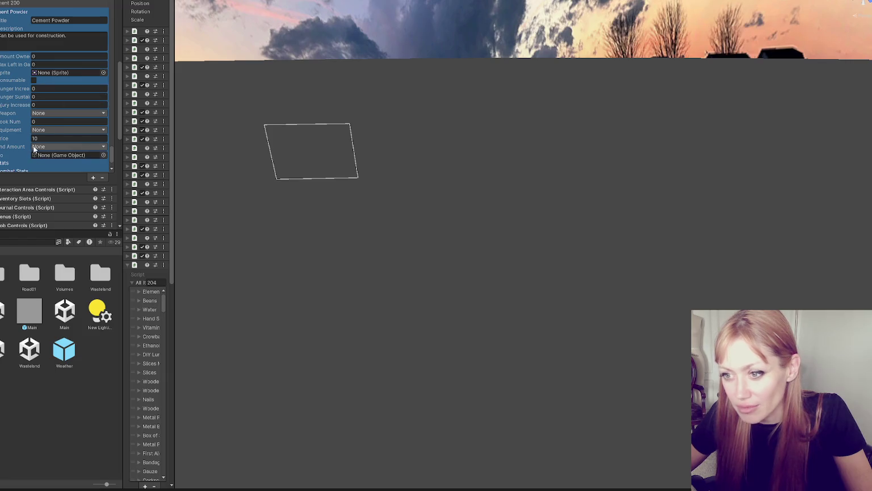
- Ping the Firepit booklet's sprite in the project, then re-expand the Cement Powder entry
scroll(24, 76, up, 10)
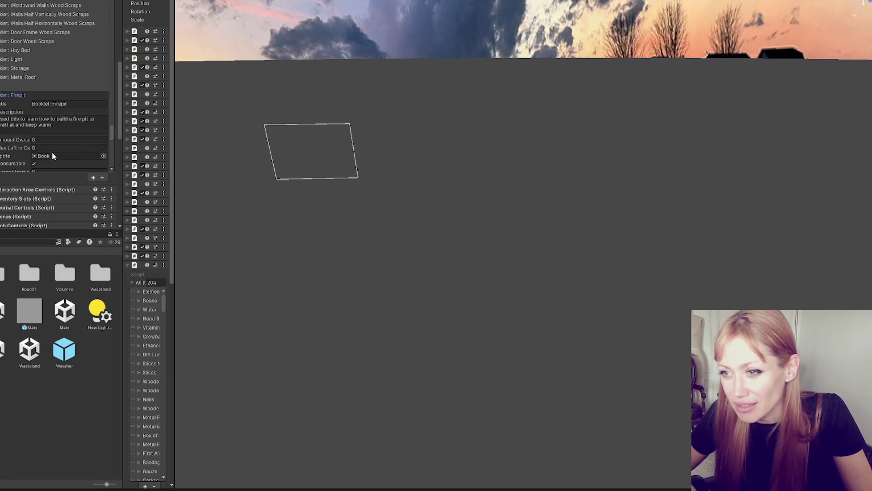
click(50, 155)
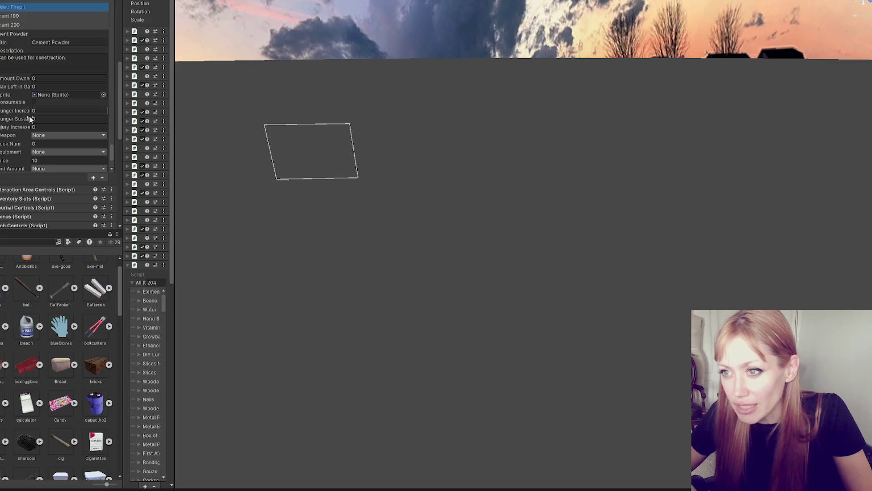
click(34, 170)
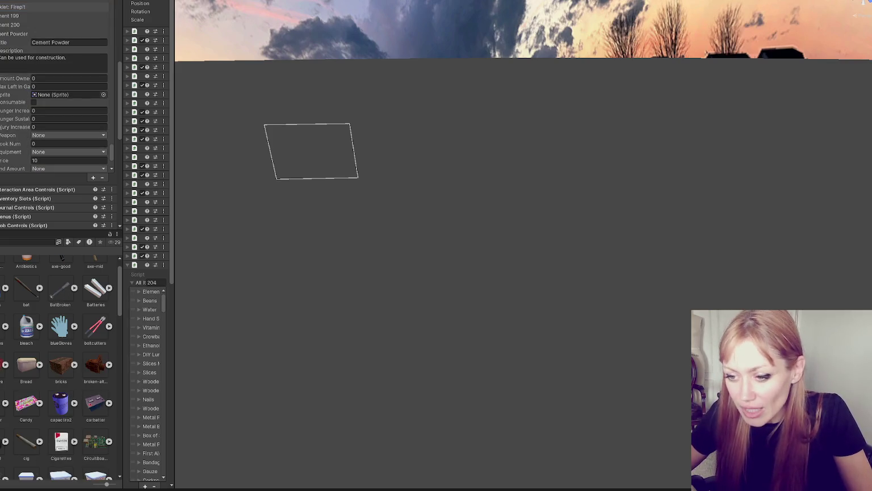
scroll(28, 310, down, 4)
scroll(24, 317, up, 4)
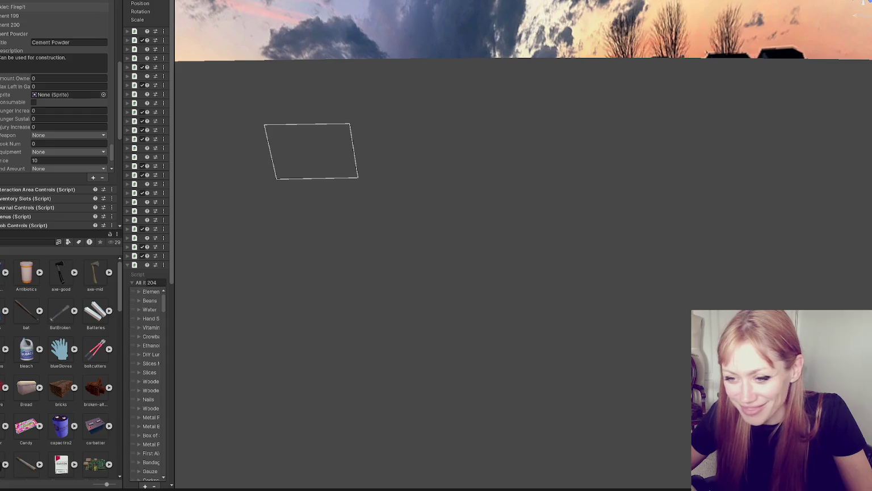
click(10, 35)
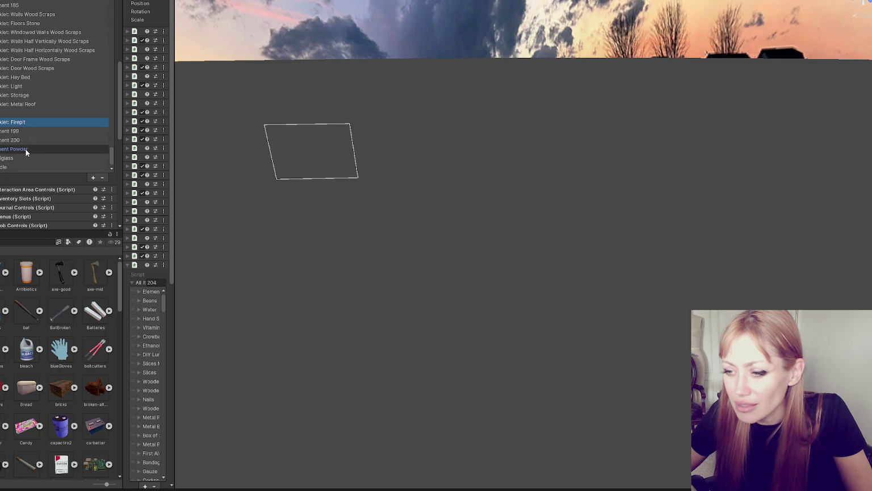
click(17, 149)
scroll(51, 99, down, 3)
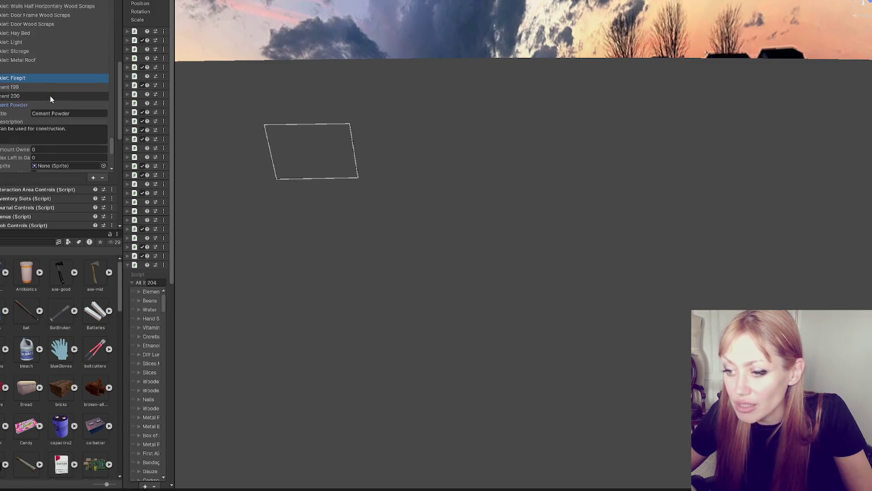
- Open the bleach sprite externally and in the file browser, then hide Photoshop's angle-grinder reference
click(27, 353)
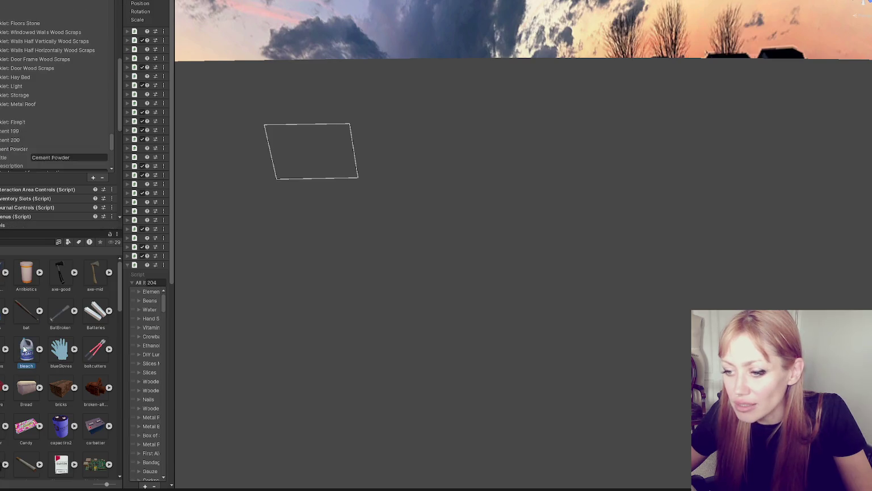
right_click(26, 352)
click(78, 124)
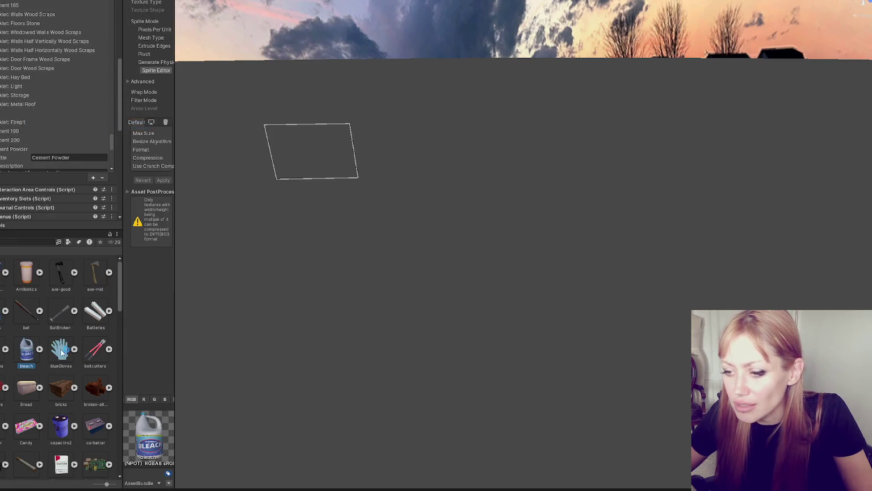
right_click(31, 345)
click(61, 117)
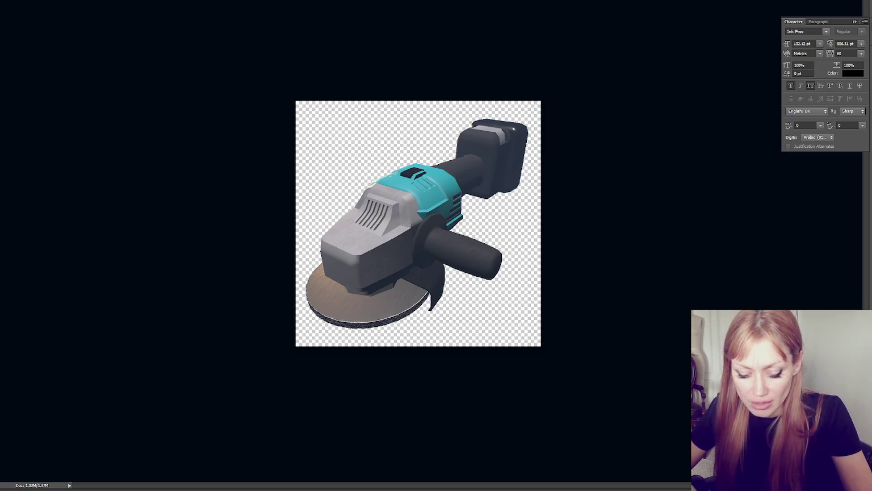
key(Delete)
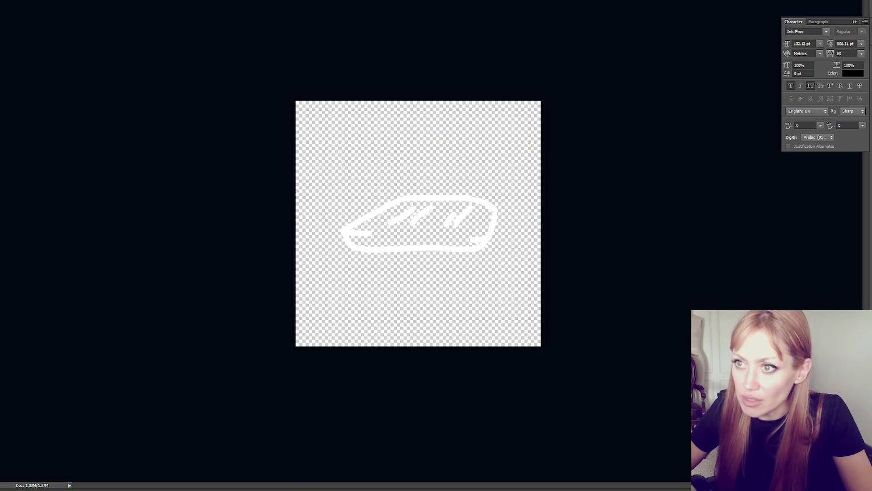
- Enlarge the first outline sketch to fill more of its canvas, checking the edit history
key(ctrl+t)
mouse_move(499, 262)
mouse_down()
mouse_move(541, 255)
mouse_move(532, 266)
mouse_up()
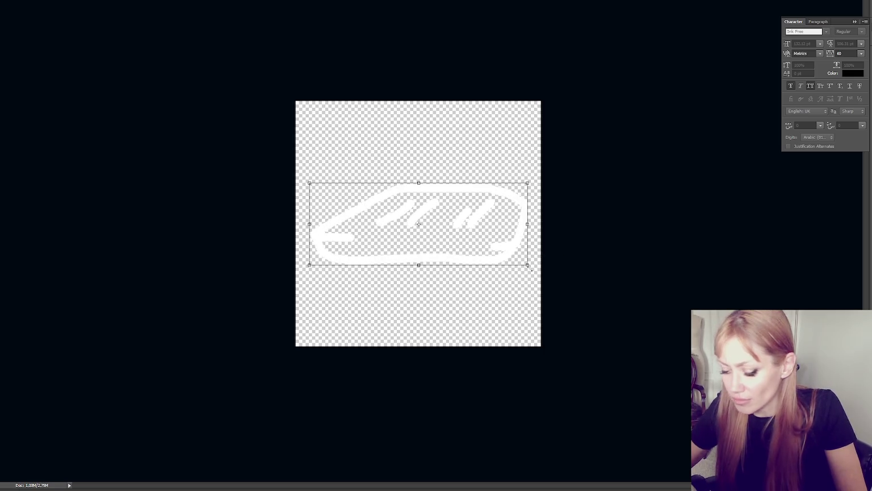
key(Return)
key(ctrl+alt+z)
key(ctrl+alt+z)
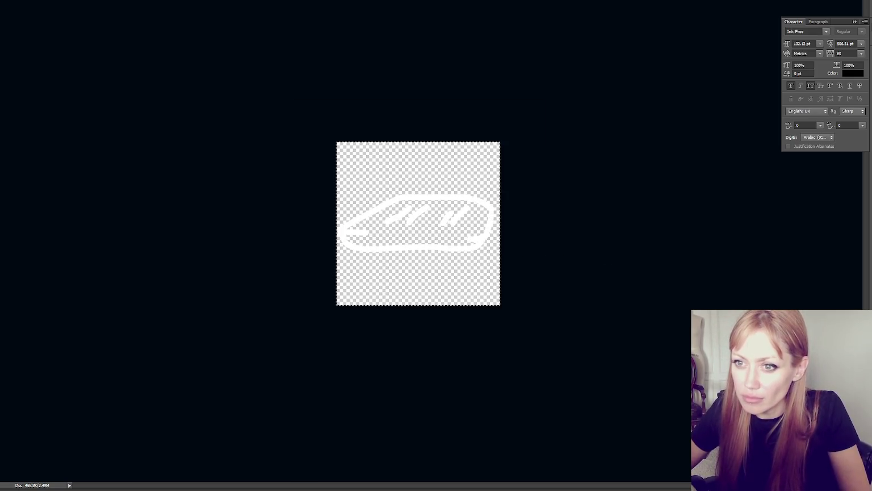
key(ctrl+alt+z)
key(ctrl+shift+z)
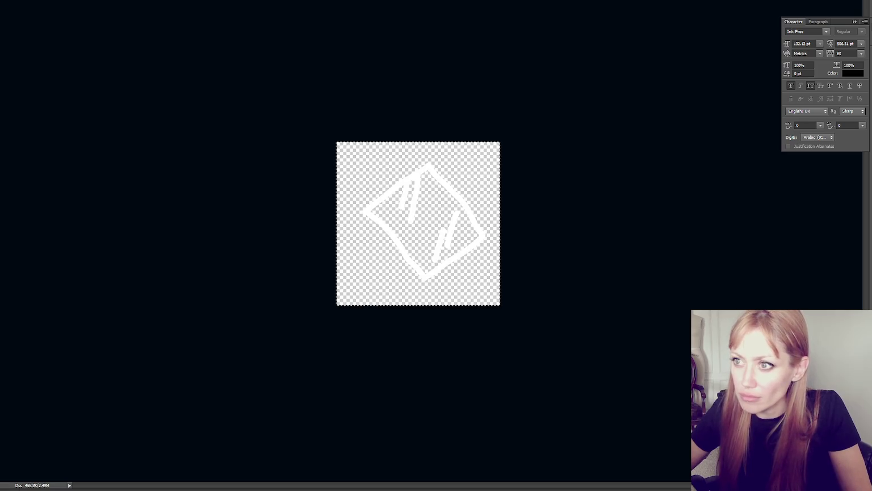
key(ctrl+shift+z)
- Paste the diamond sketch and scale it up toward the canvas edges
key(ctrl+v)
key(ctrl+t)
mouse_move(482, 282)
mouse_down()
mouse_move(542, 301)
mouse_move(530, 325)
mouse_up()
key(Return)
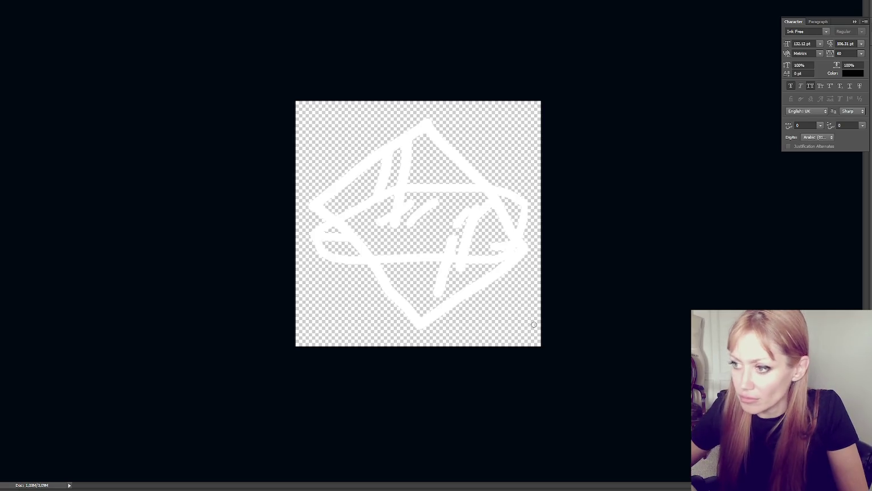
- Erase the saucer line and stray stroke from the sketch with the Eraser
key(ctrl+alt+z)
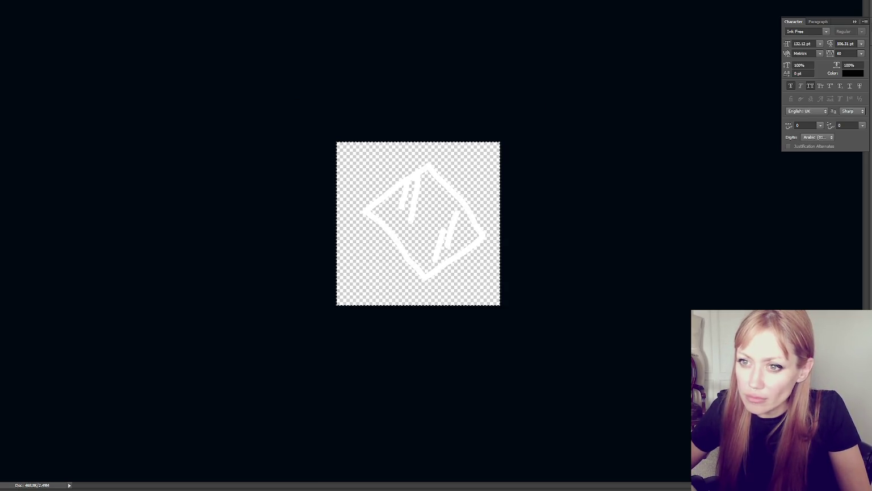
key(ctrl+alt+z)
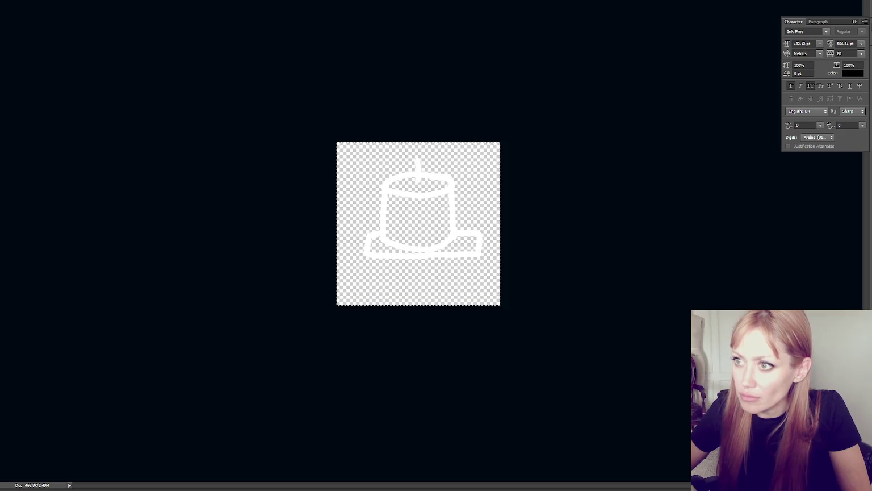
key(ctrl+Tab)
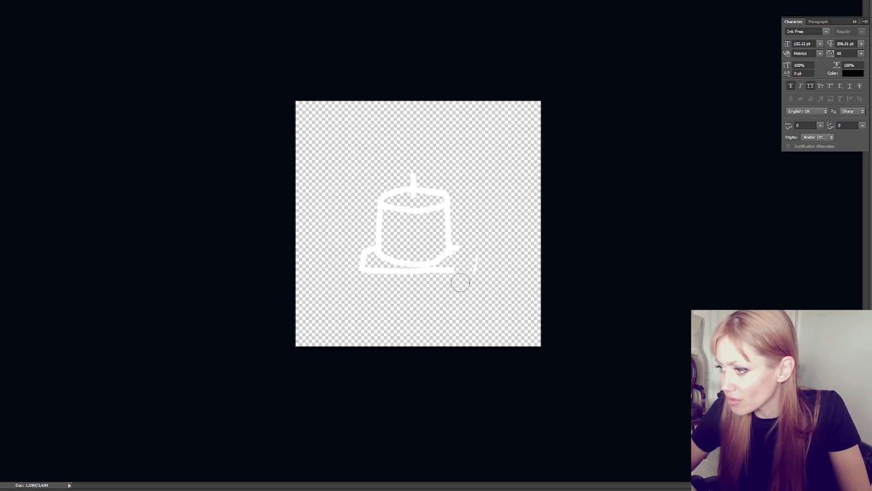
mouse_move(461, 283)
mouse_down()
mouse_move(469, 250)
mouse_move(464, 273)
mouse_move(412, 275)
mouse_move(373, 265)
mouse_move(364, 246)
mouse_up()
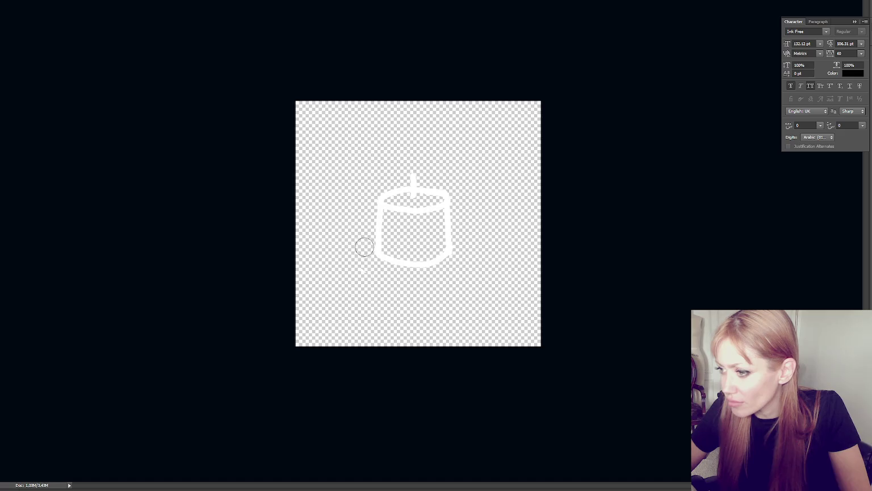
- Scale the candle sketch up to about 320 × 334
key(ctrl+t)
mouse_move(457, 273)
mouse_down()
mouse_move(492, 310)
mouse_move(477, 278)
mouse_up()
key(Return)
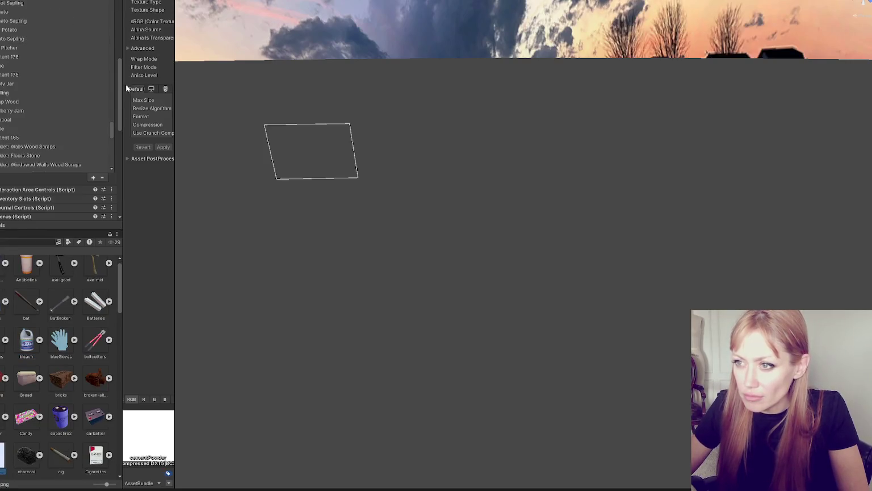
- Set the cementPowder texture's type to Sprite (2D and UI) and apply
click(251, 2)
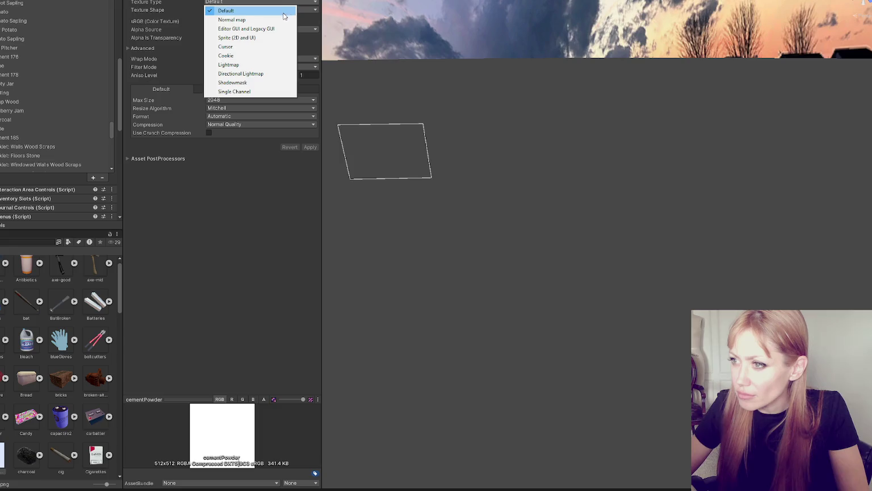
click(268, 36)
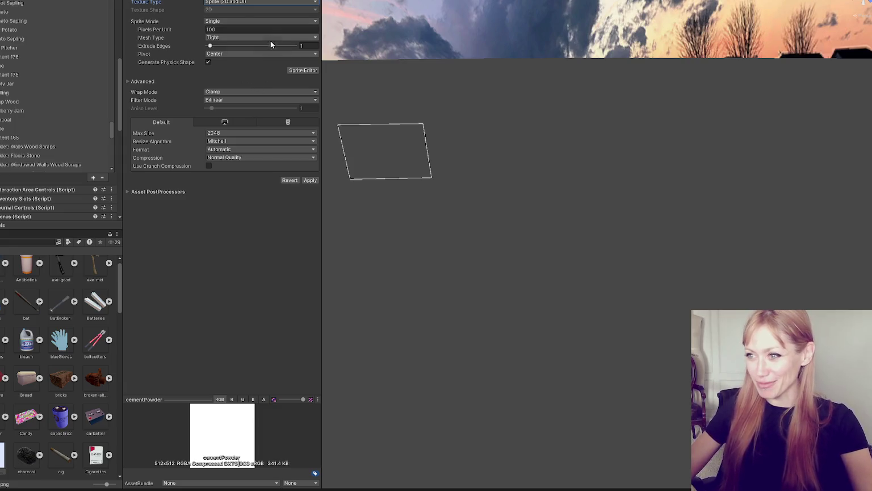
click(311, 180)
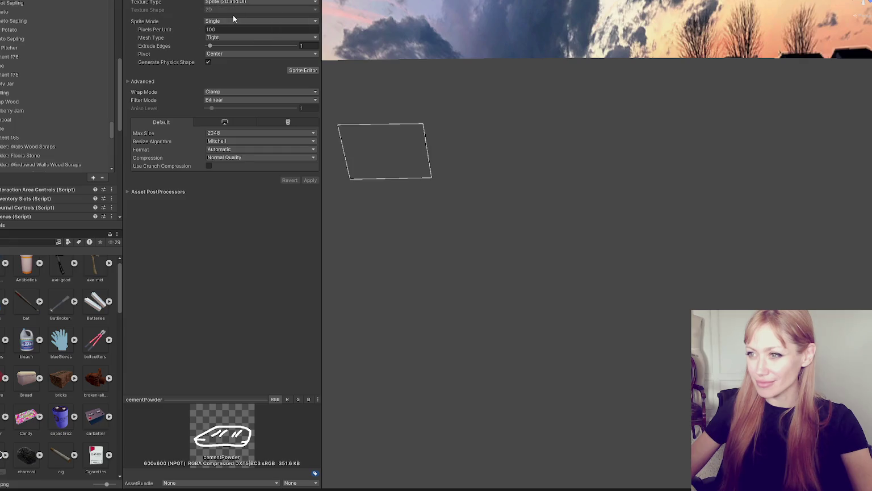
click(235, 2)
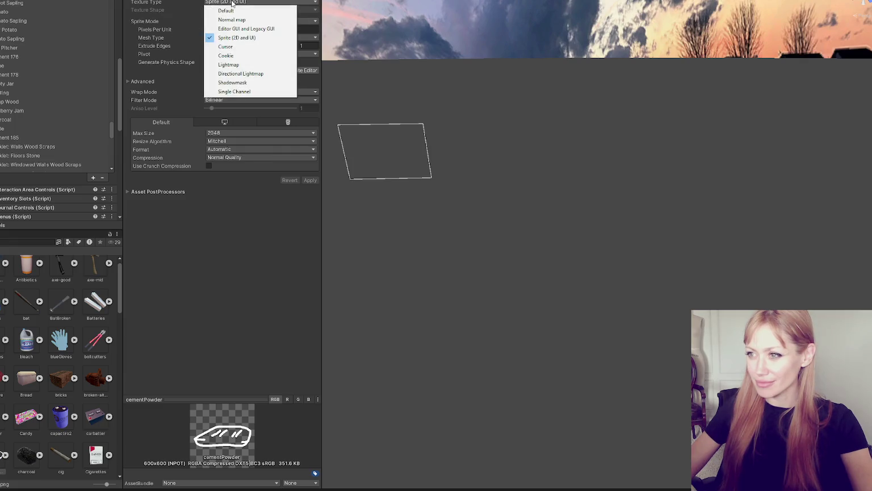
click(236, 2)
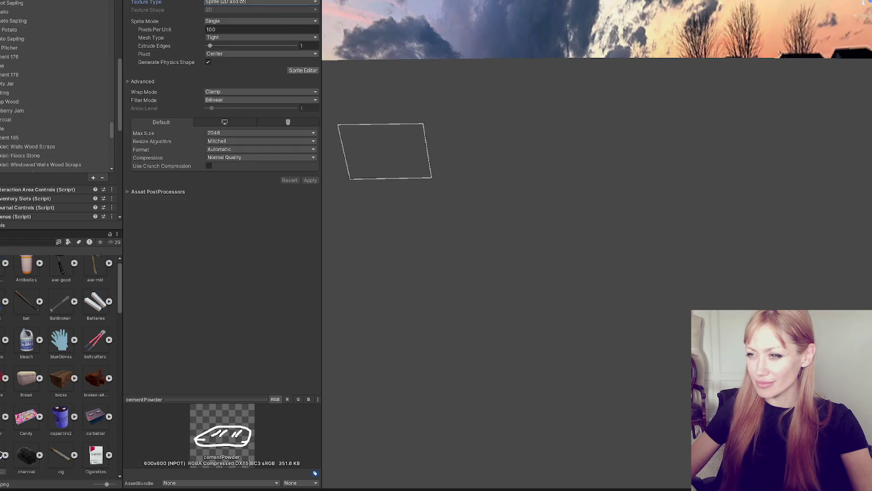
- Set the flexiglass texture's type to Sprite (2D and UI) and apply
scroll(56, 377, down, 5)
scroll(56, 378, down, 2)
click(5, 304)
click(237, 3)
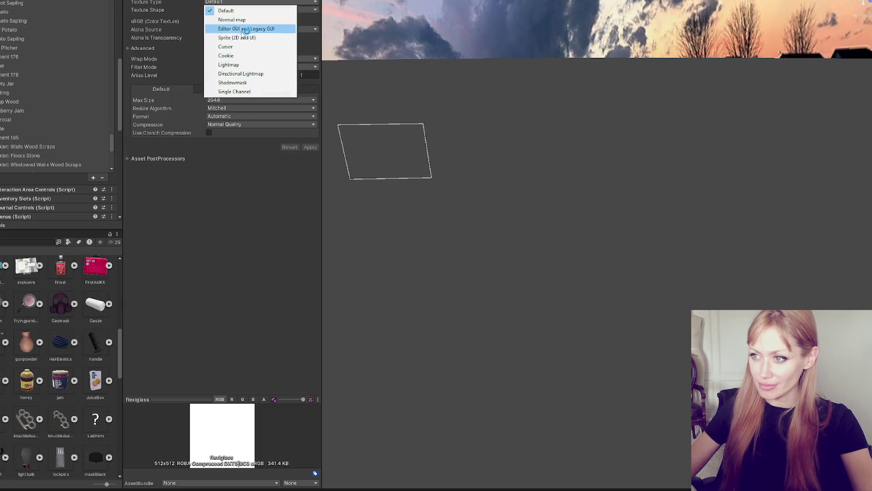
click(253, 27)
click(311, 180)
scroll(60, 305, up, 3)
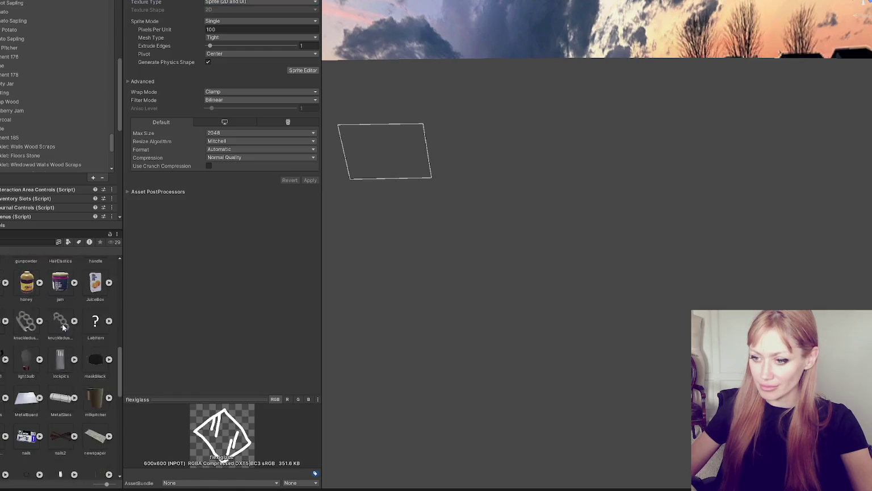
scroll(60, 306, up, 5)
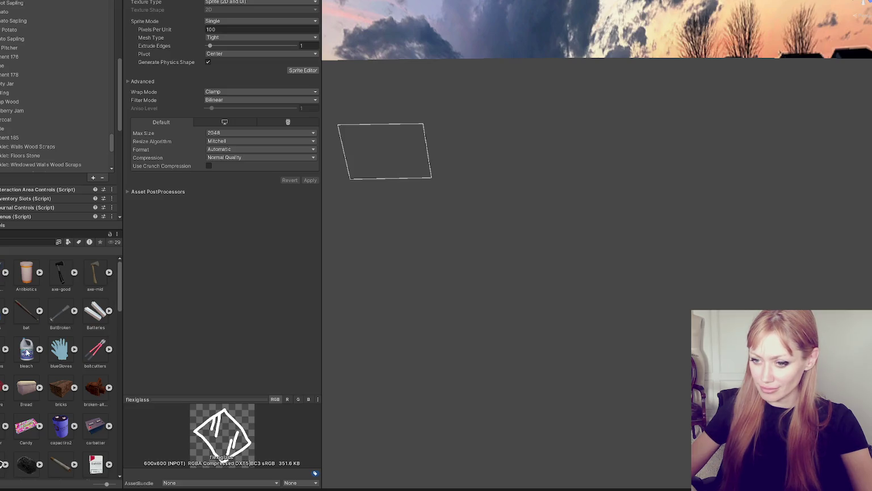
scroll(25, 353, down, 2)
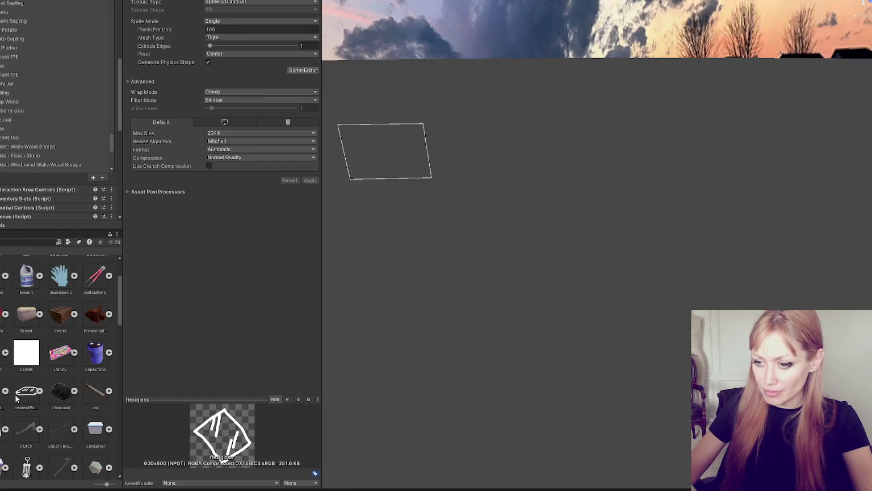
- Set the newly imported candle texture to Sprite (2D and UI) and apply
click(26, 353)
click(241, 6)
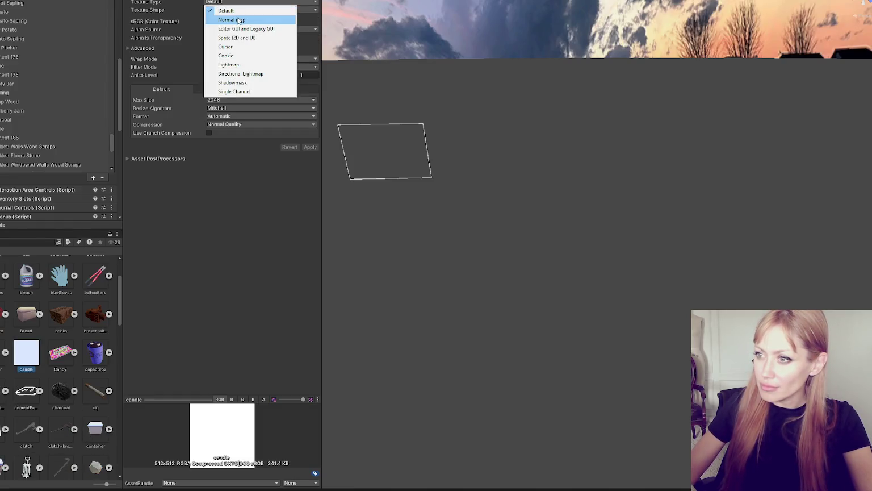
click(244, 35)
click(310, 181)
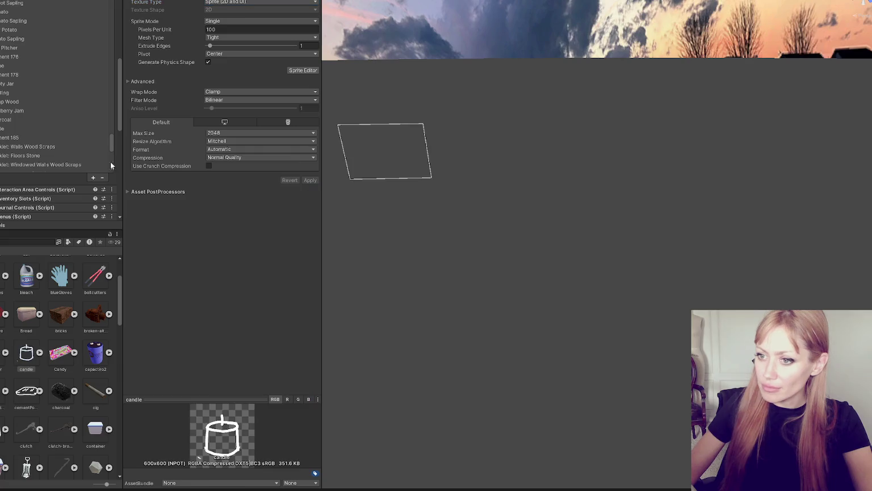
- Drag the cementPowder and flexiglass icons into their item entries' Sprite fields
click(64, 121)
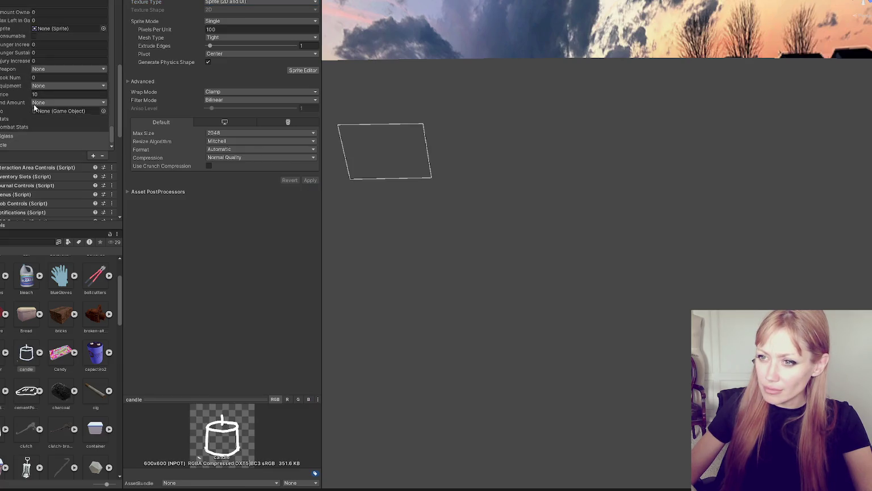
scroll(35, 100, up, 2)
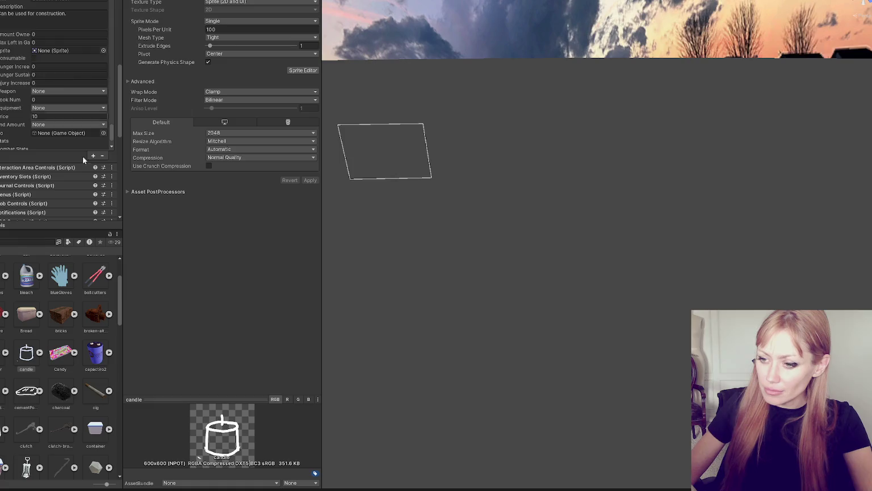
scroll(36, 344, up, 2)
scroll(37, 343, up, 1)
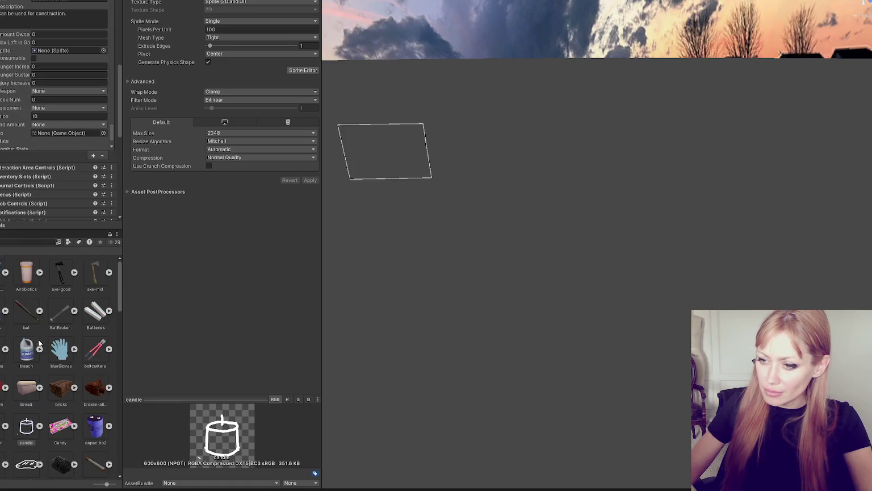
scroll(57, 352, down, 4)
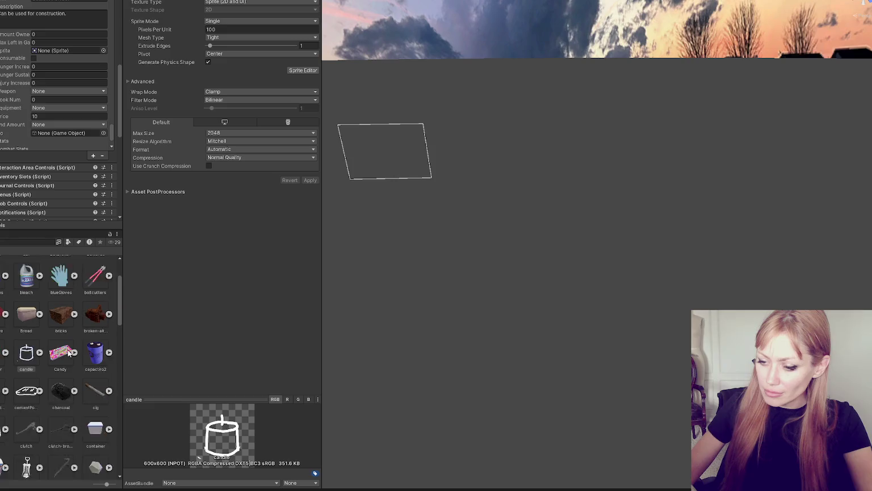
click(22, 369)
drag(22, 373, 72, 52)
scroll(22, 107, down, 3)
scroll(34, 87, up, 2)
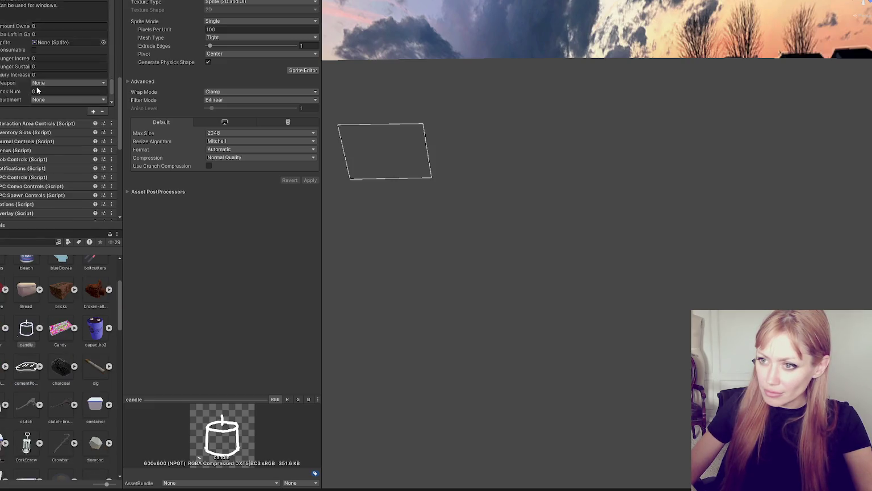
scroll(60, 321, down, 2)
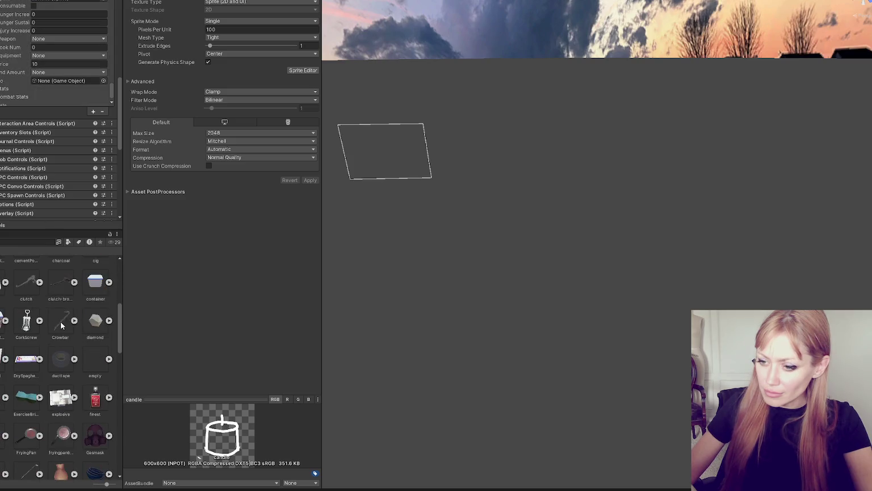
mouse_move(54, 371)
mouse_down()
mouse_move(59, 4)
mouse_move(66, 40)
mouse_up()
- Undo the stray candle sprite drop and collapse the Cement Powder entry
scroll(67, 40, down, 1)
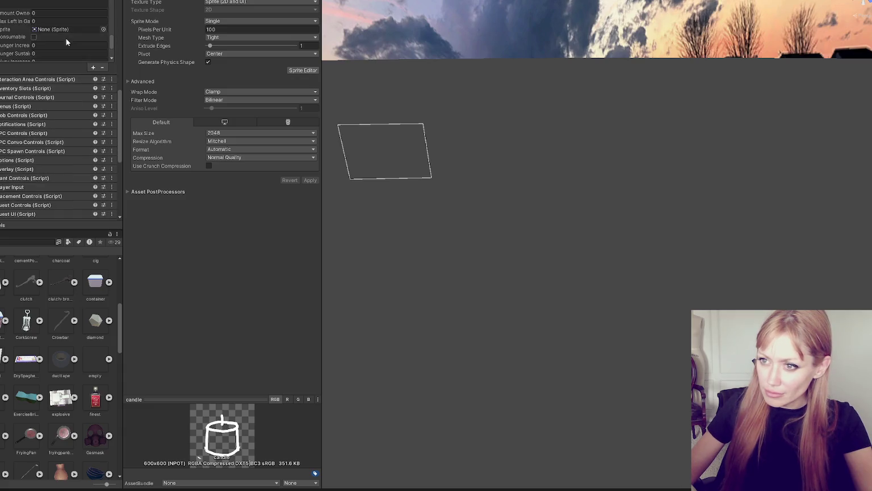
scroll(53, 302, up, 5)
drag(26, 403, 66, 30)
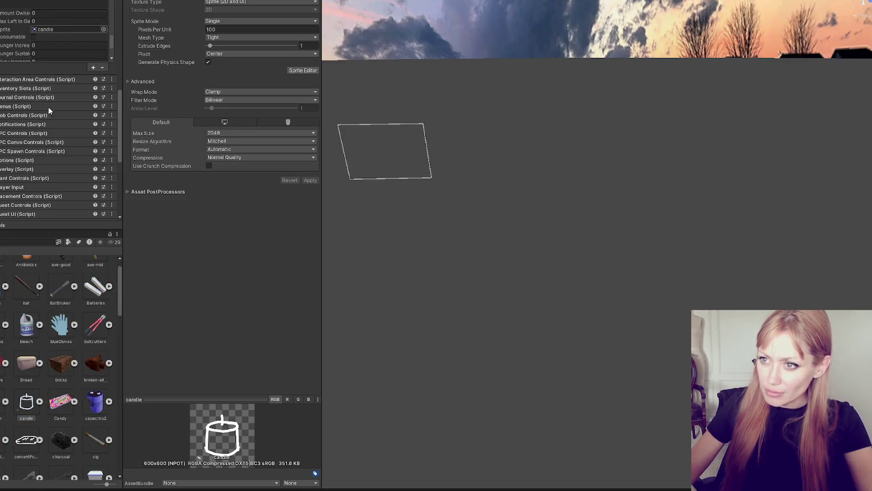
key(ctrl+z)
scroll(12, 29, down, 10)
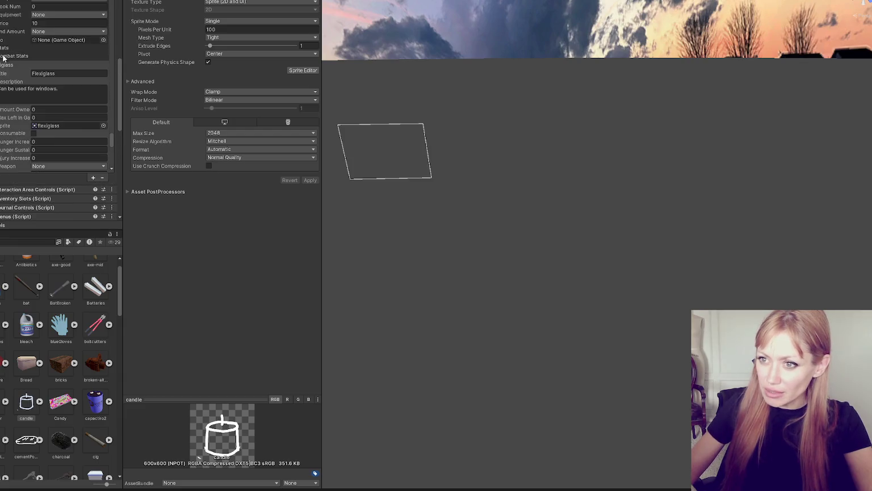
click(1, 50)
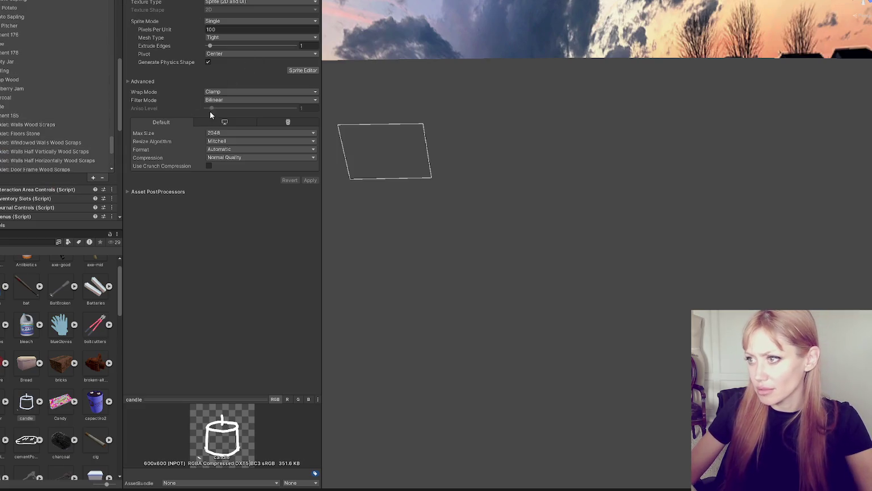
key(ctrl+z)
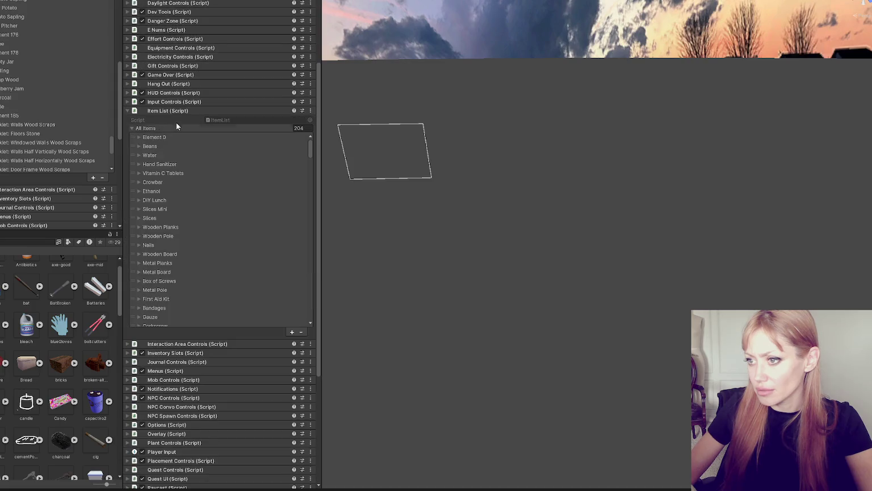
- Collapse the Item List and expand Placement Controls to inspect Current Placeable
click(177, 126)
click(181, 140)
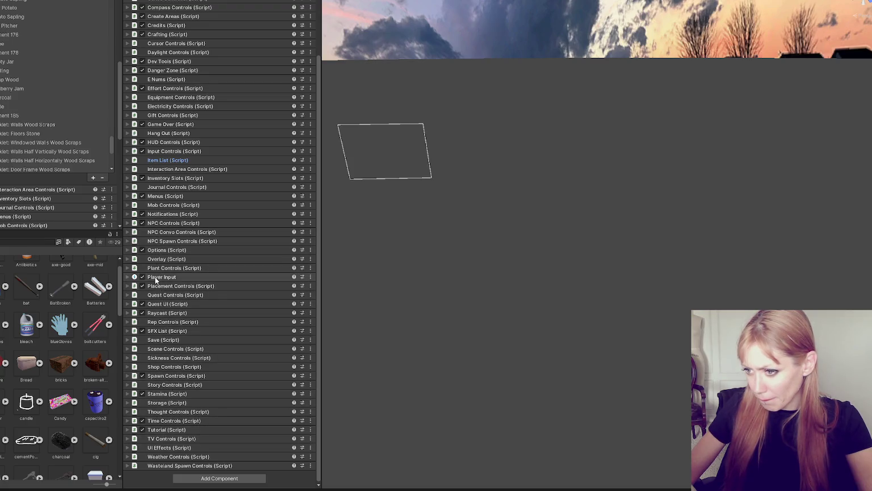
click(165, 286)
scroll(183, 222, down, 5)
scroll(183, 220, down, 3)
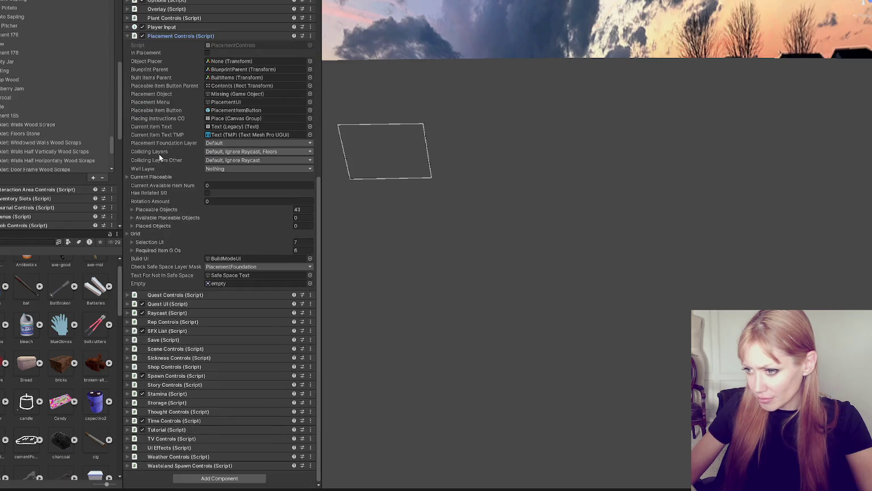
click(142, 178)
scroll(163, 183, down, 4)
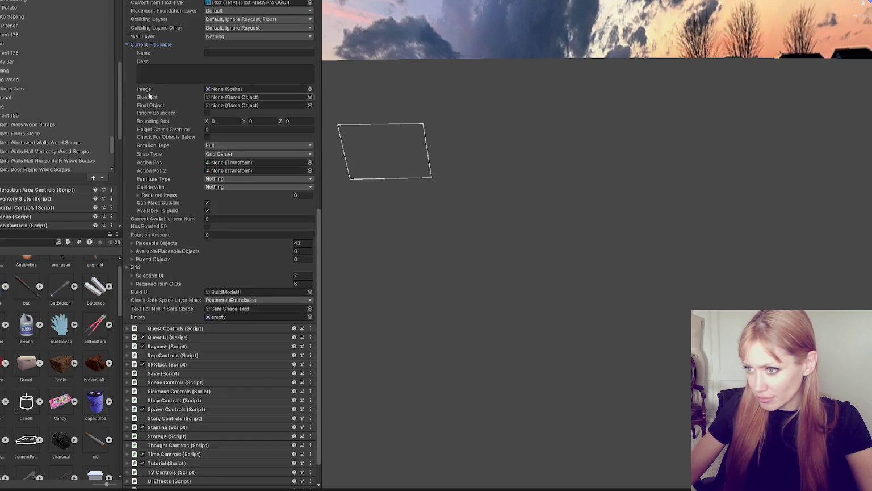
click(142, 43)
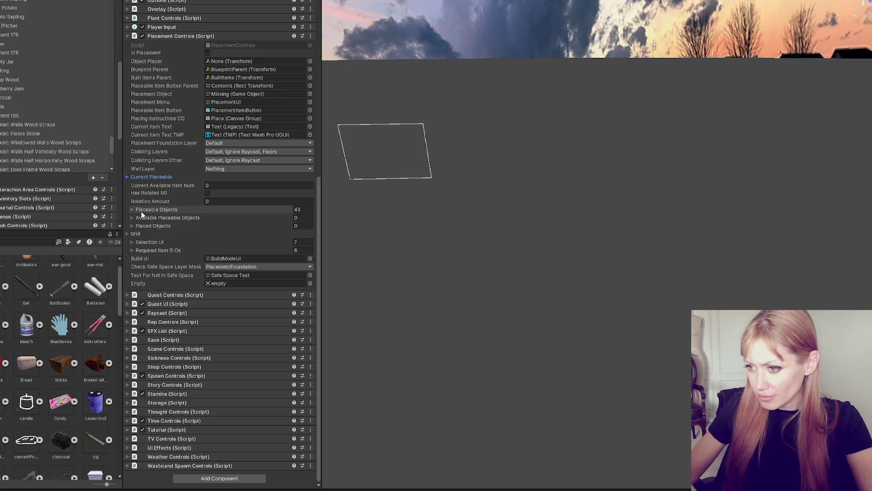
- Expand Industrial Light under Placeable Objects, ping its Image, and open the flexiglass texture's settings
click(156, 209)
scroll(171, 238, down, 1)
click(158, 237)
click(168, 336)
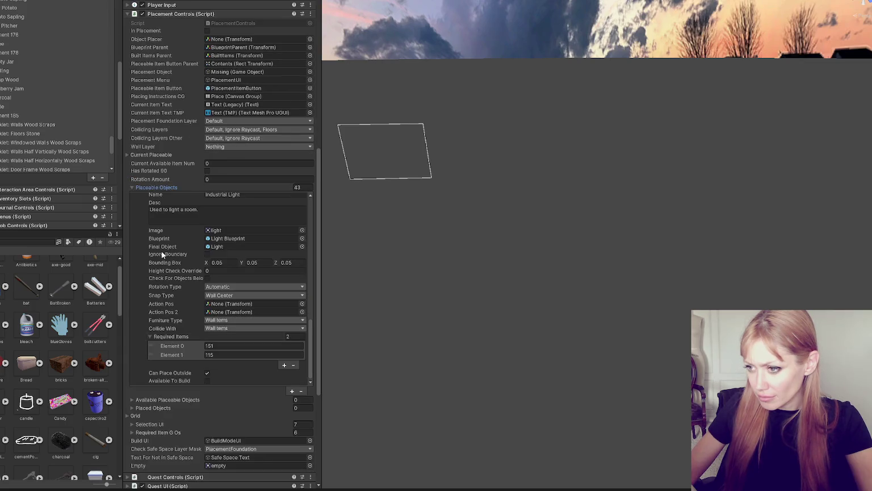
scroll(163, 252, up, 1)
click(231, 251)
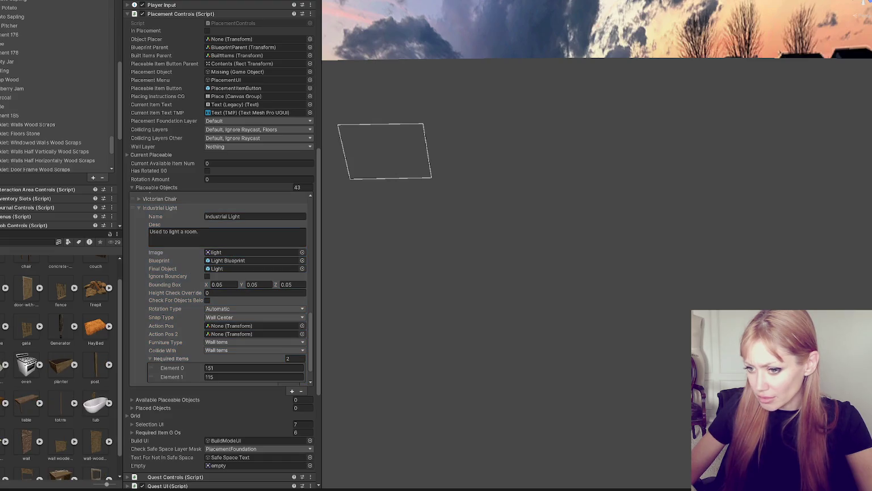
double_click(230, 252)
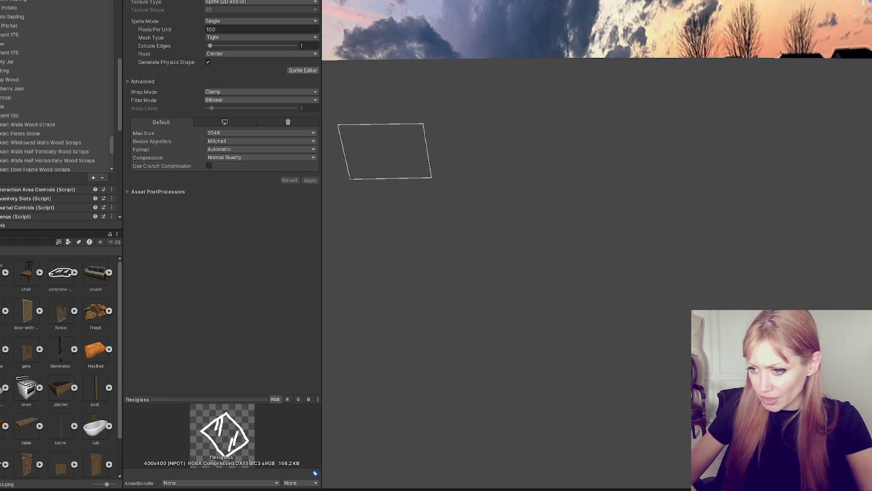
- Add the concrete-bag texture to the selection alongside flexiglass to compare import settings
ctrl+click(49, 276)
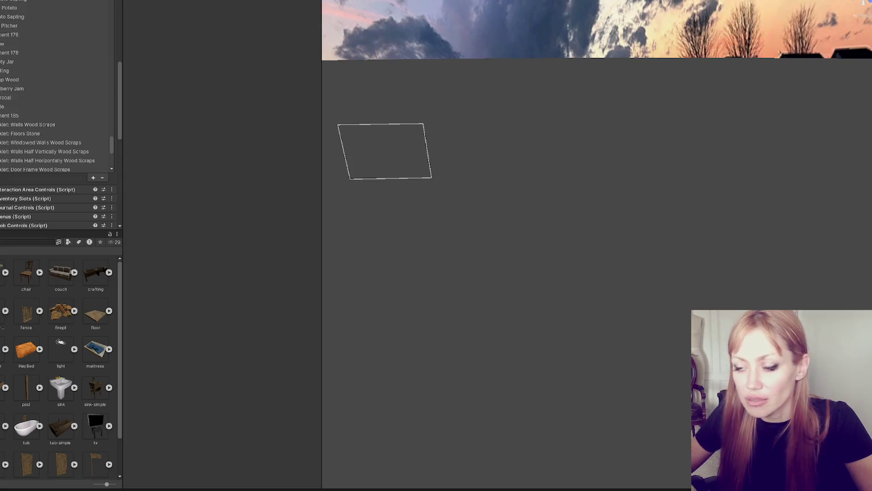
drag(122, 86, 121, 65)
scroll(76, 67, down, 5)
click(46, 119)
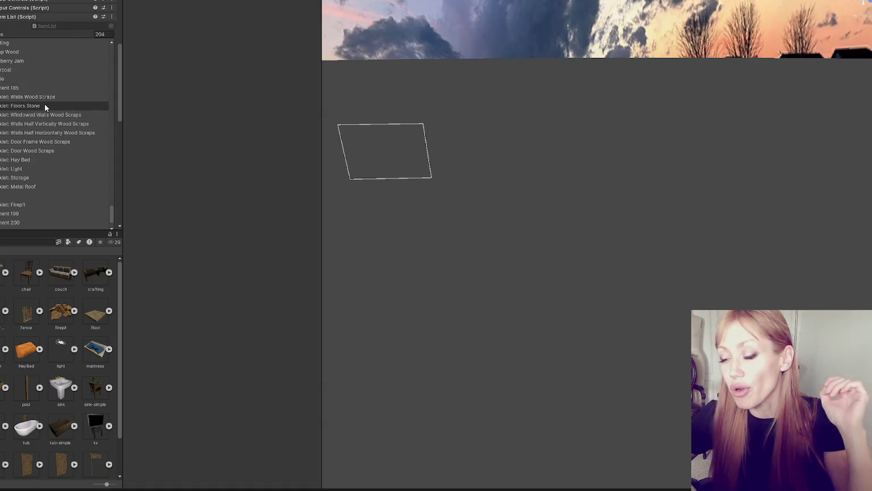
scroll(57, 90, down, 3)
scroll(52, 88, down, 5)
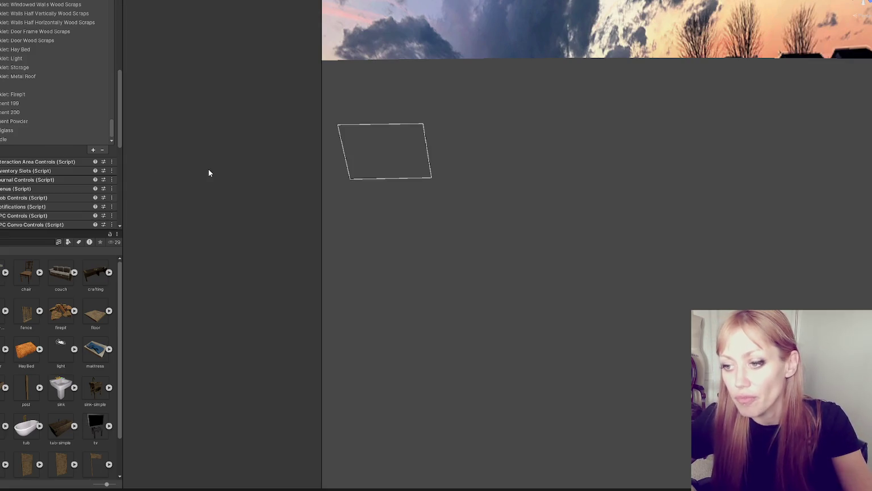
- Expand the Candle entry at the list's end and ping its candle sprite in the project
click(79, 140)
scroll(74, 128, down, 5)
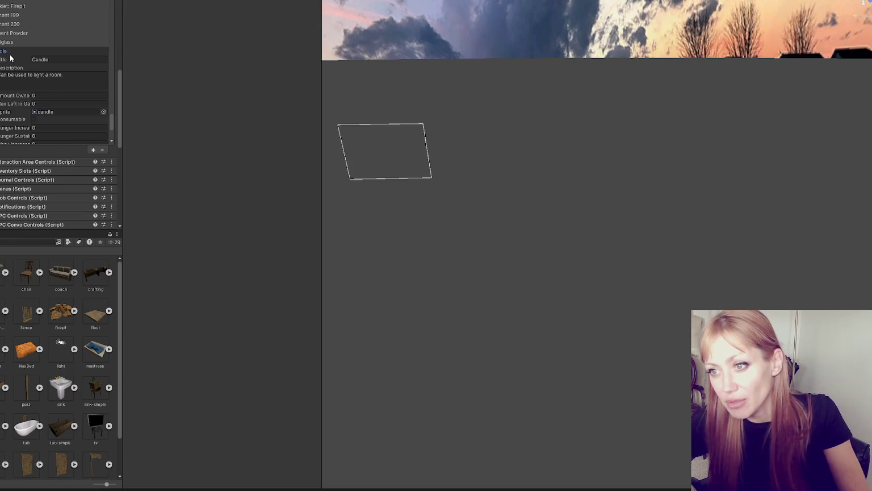
click(78, 112)
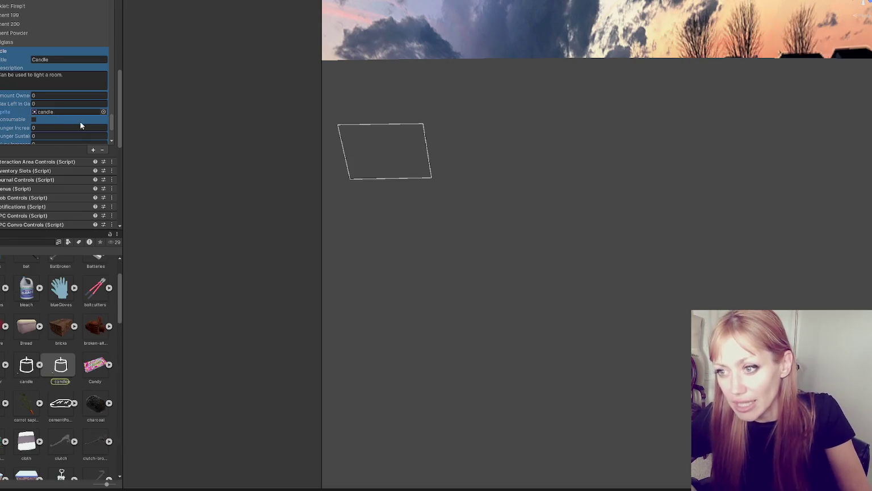
click(36, 243)
click(6, 51)
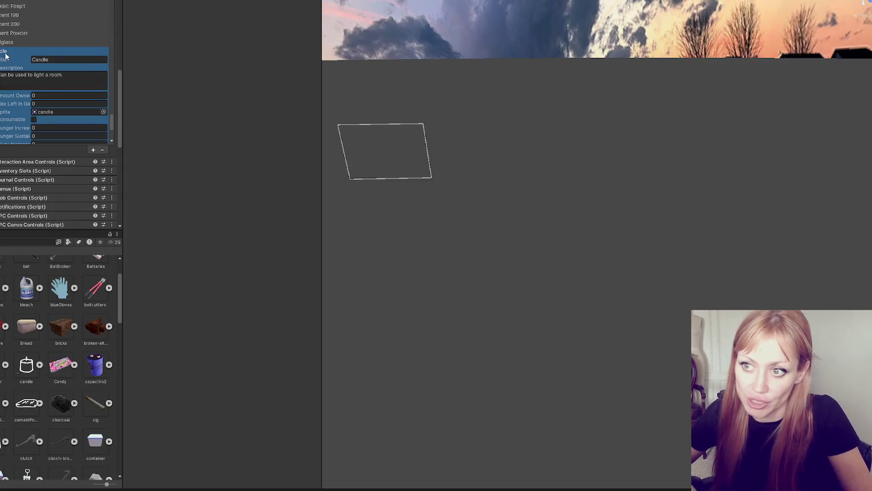
click(5, 53)
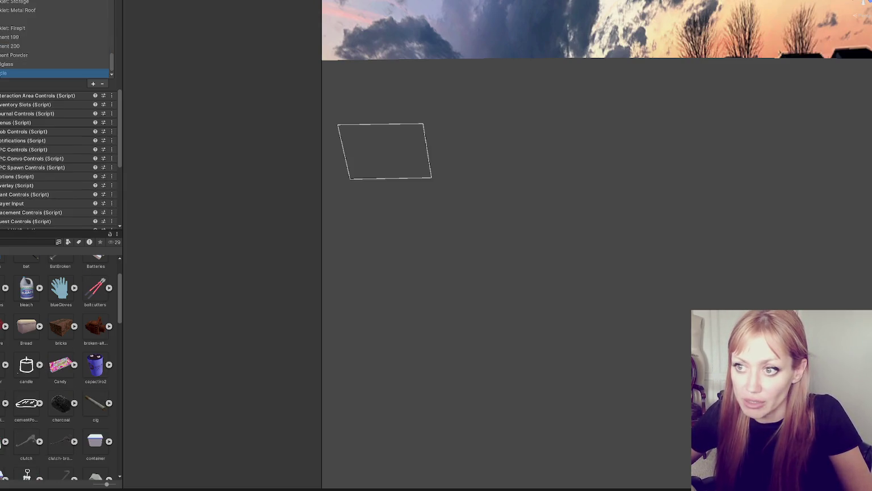
scroll(36, 36, down, 5)
click(46, 25)
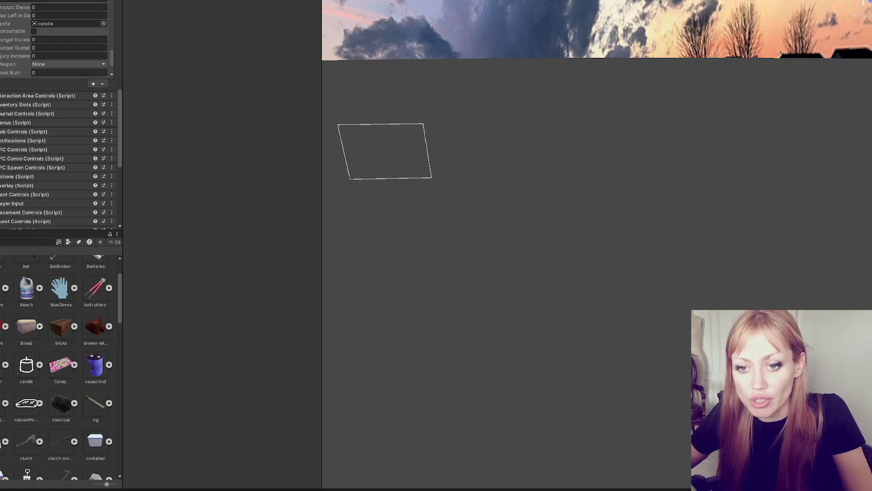
- Scroll through the Candle entry's description, candle sprite and price 10, then collapse it
click(57, 65)
scroll(51, 102, up, 5)
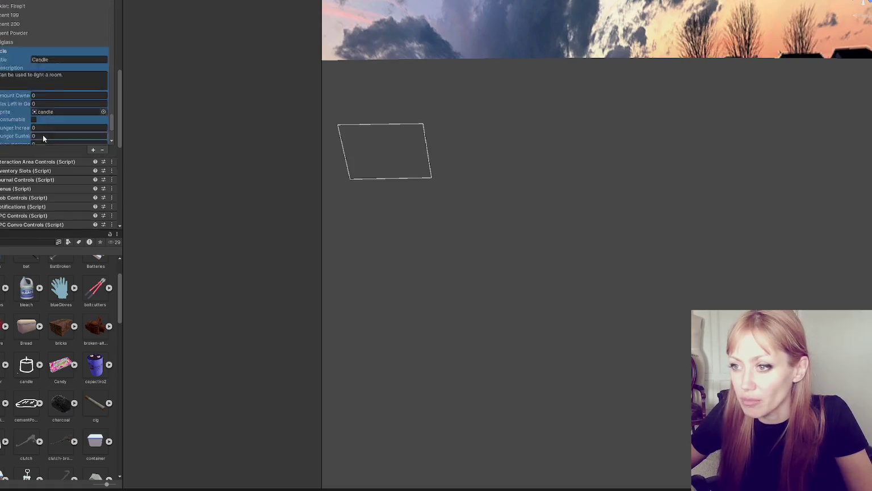
scroll(60, 80, down, 2)
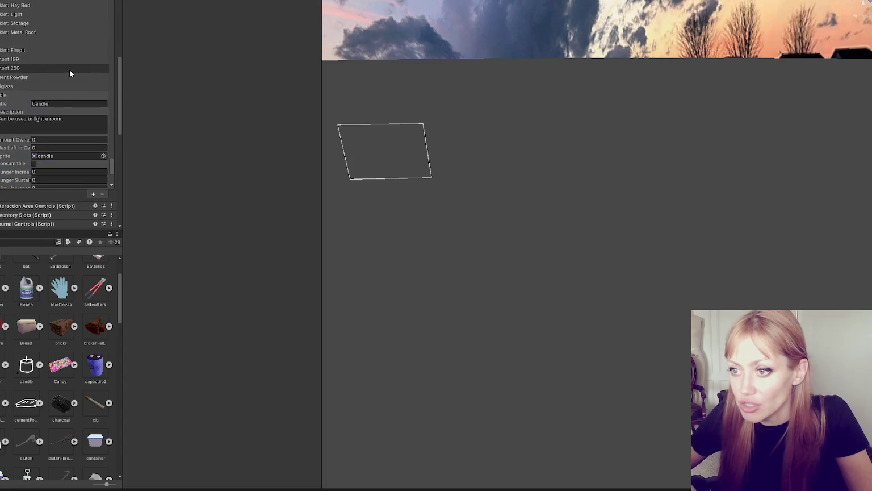
scroll(47, 49, down, 4)
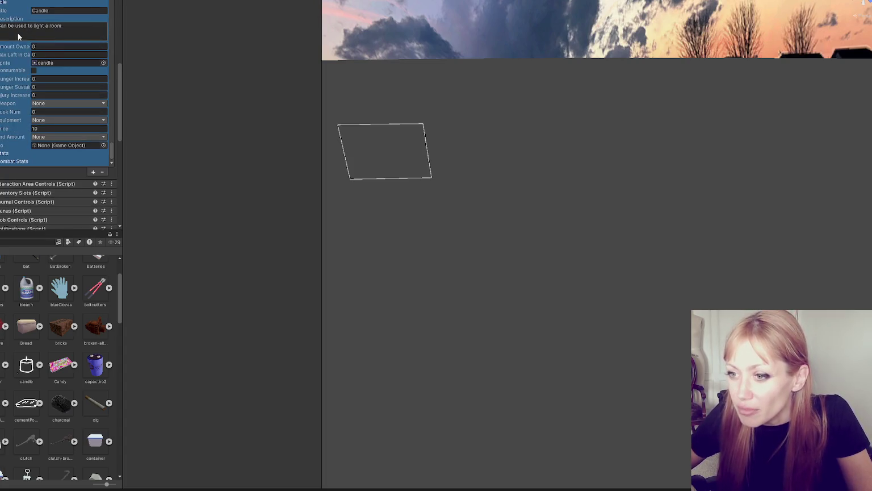
click(9, 6)
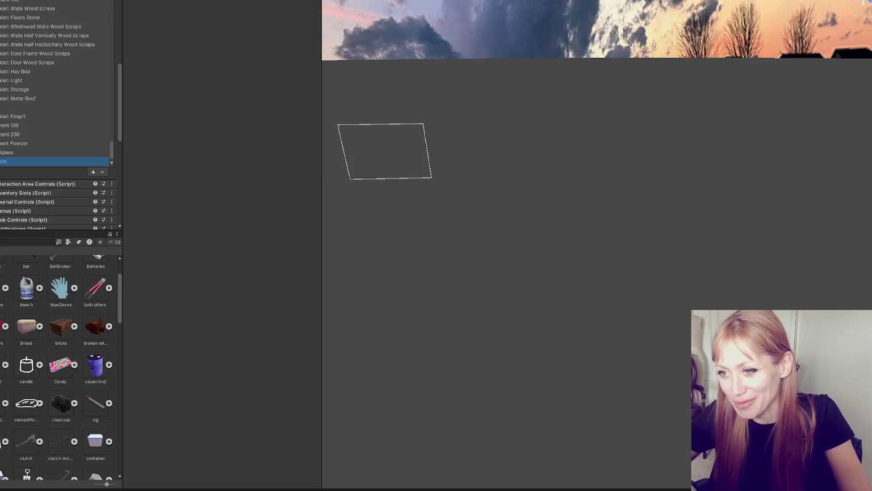
scroll(99, 97, down, 2)
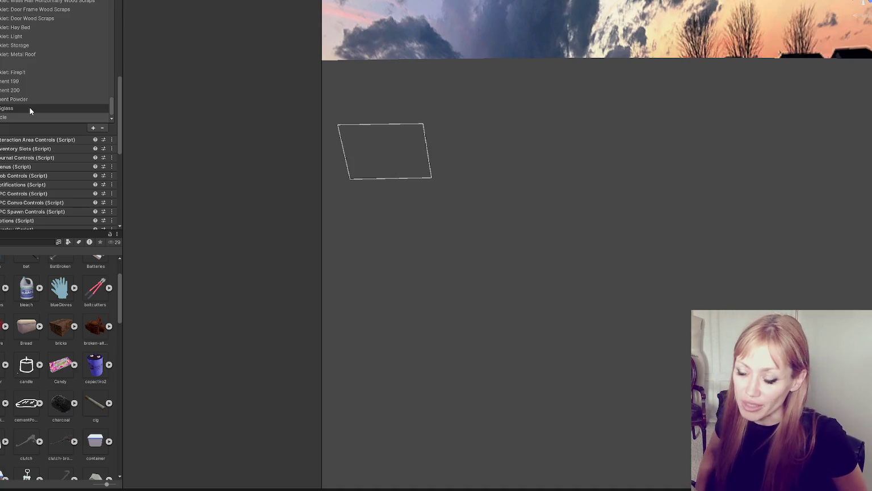
scroll(57, 42, down, 2)
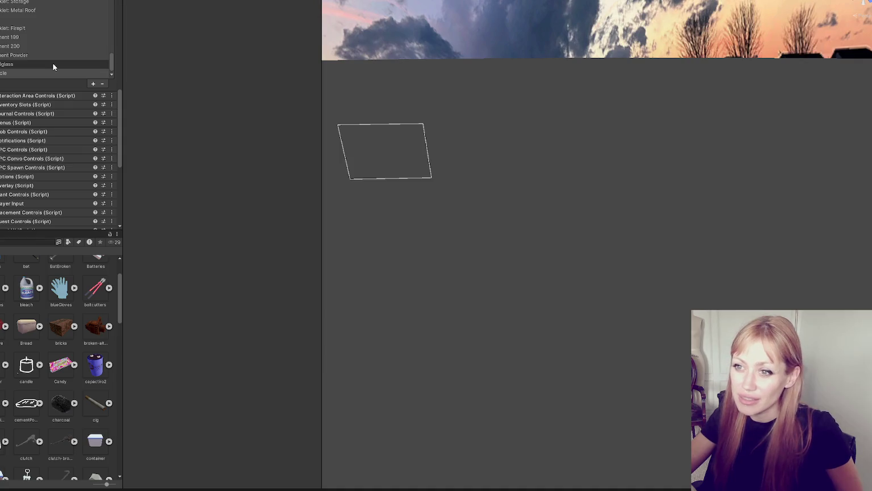
click(53, 70)
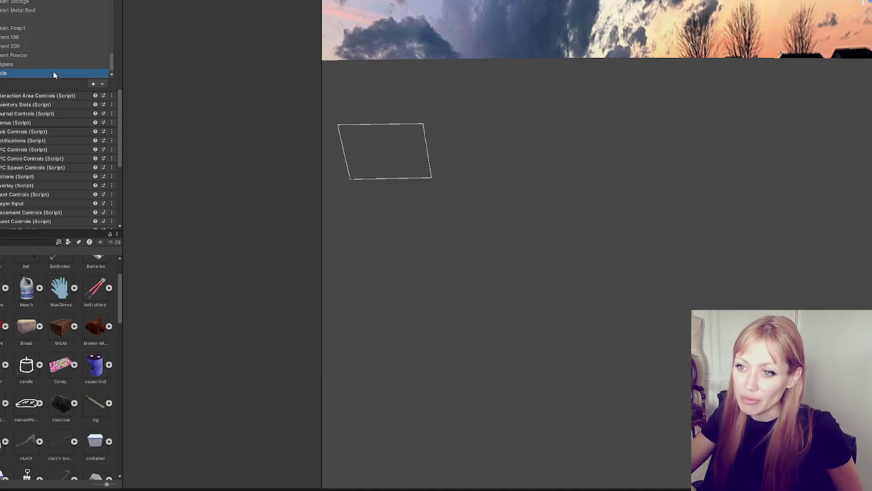
scroll(35, 195, up, 3)
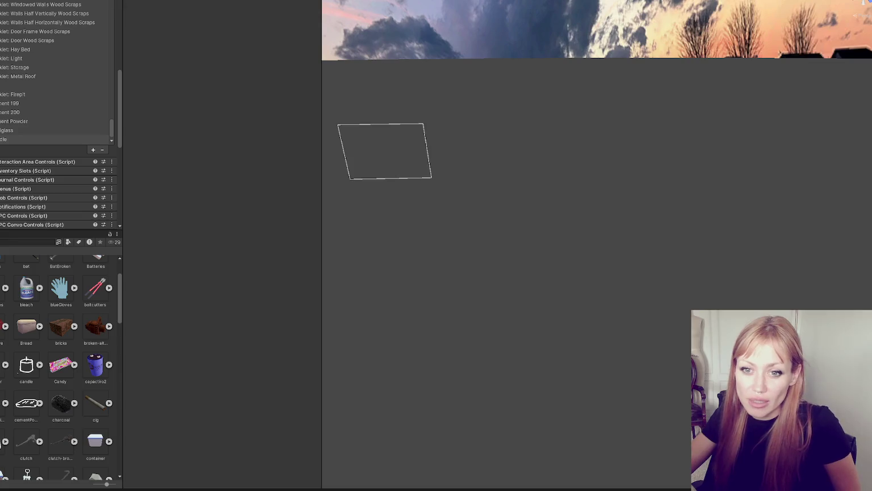
click(19, 140)
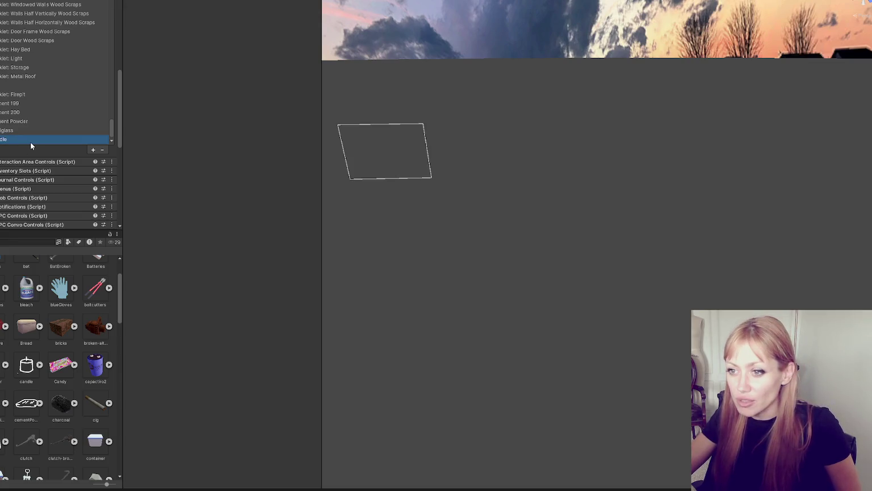
click(26, 87)
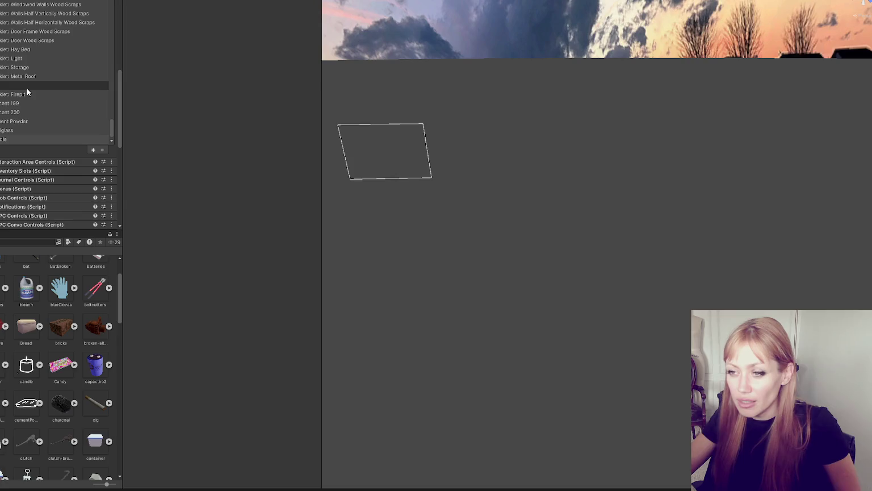
scroll(27, 90, down, 1)
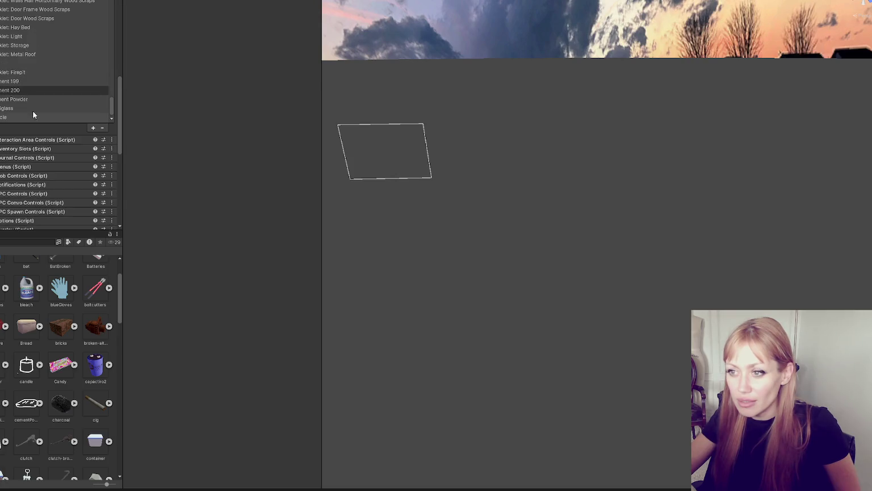
scroll(30, 103, up, 2)
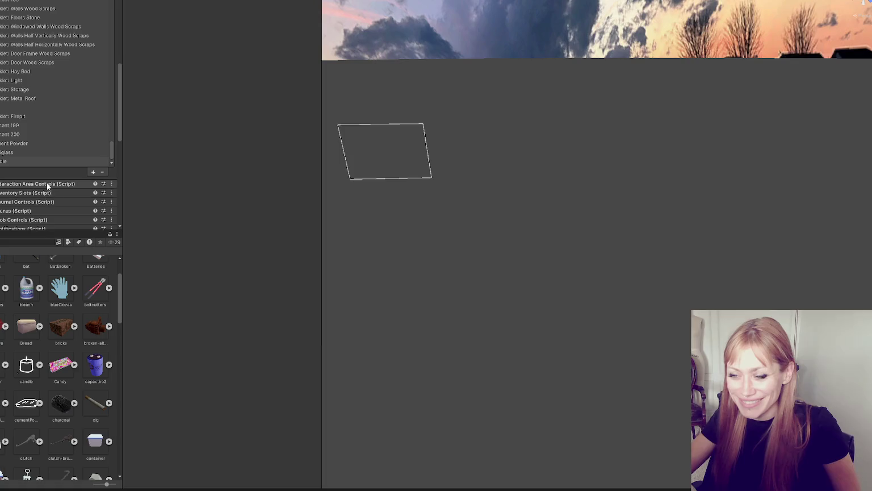
click(10, 154)
scroll(64, 63, down, 2)
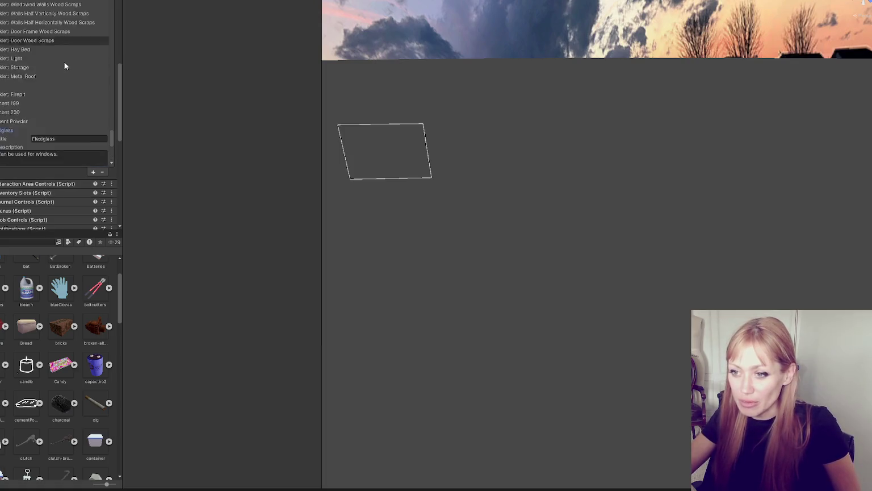
click(64, 63)
scroll(64, 113, up, 2)
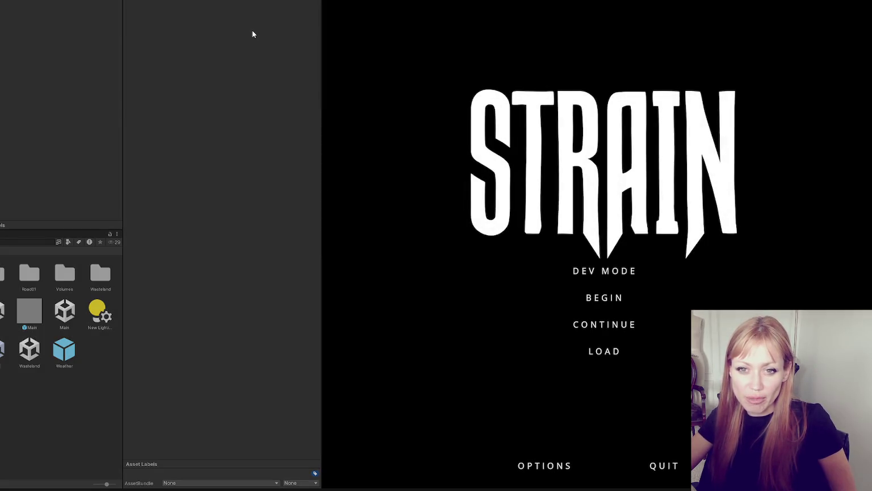
- Widen the Game view and start the STRAIN game in DEV MODE
mouse_move(320, 123)
mouse_down()
mouse_move(133, 129)
mouse_move(121, 137)
mouse_up()
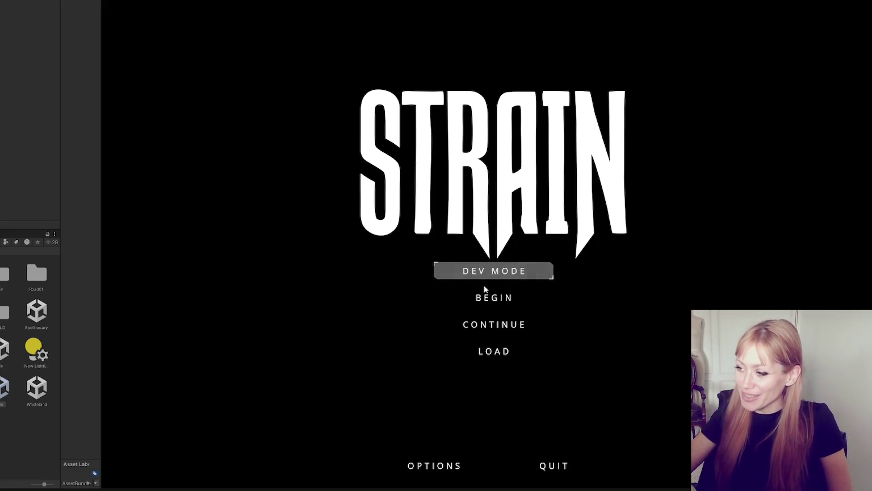
click(495, 272)
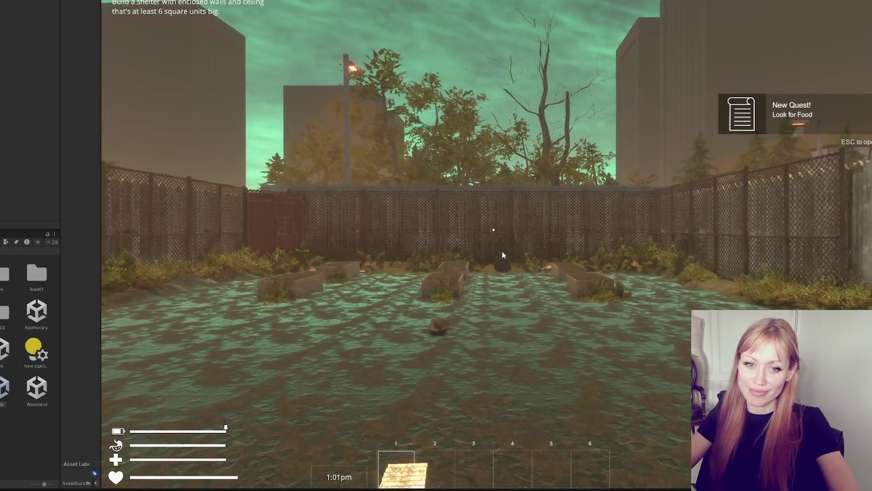
- Walk into the garden, open the build menu, and collapse the left panel to enlarge the game
click(502, 252)
key(w)
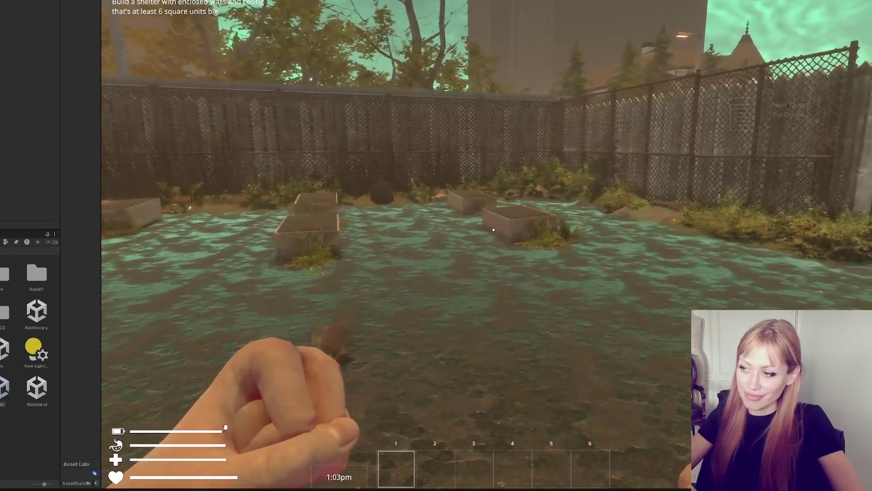
key(Tab)
scroll(454, 303, up, 2)
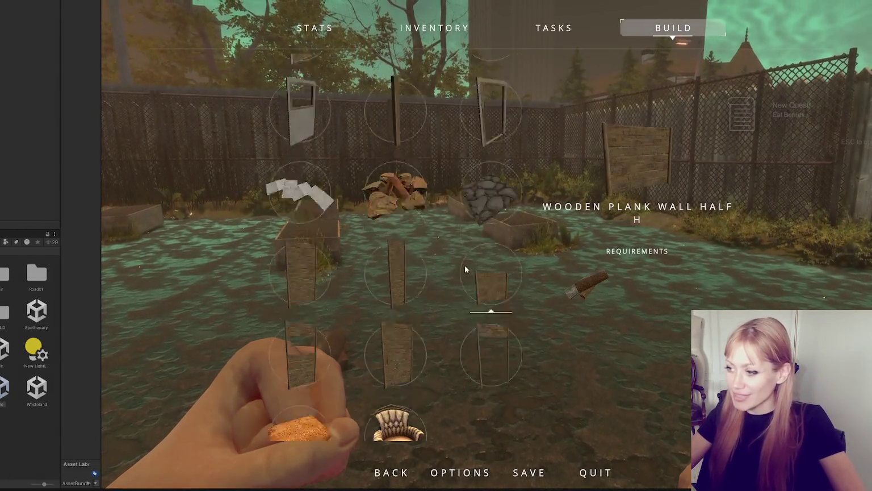
scroll(470, 250, up, 1)
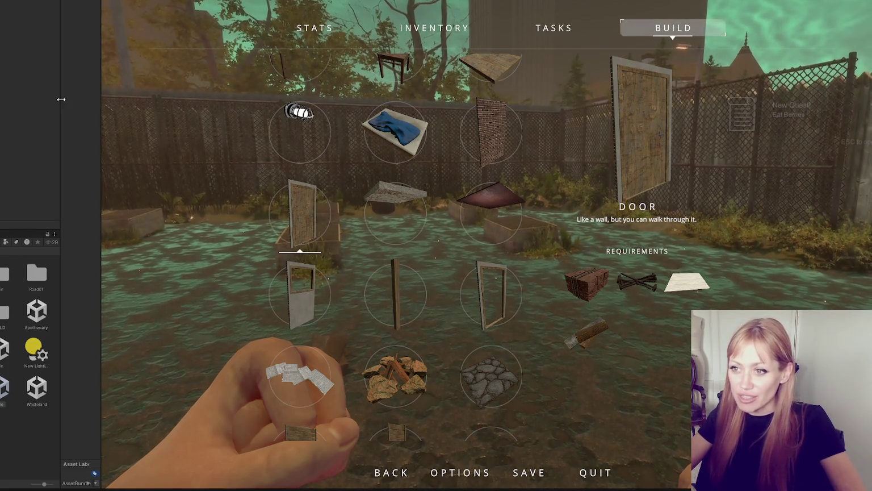
drag(61, 170, 17, 170)
drag(17, 132, 0, 130)
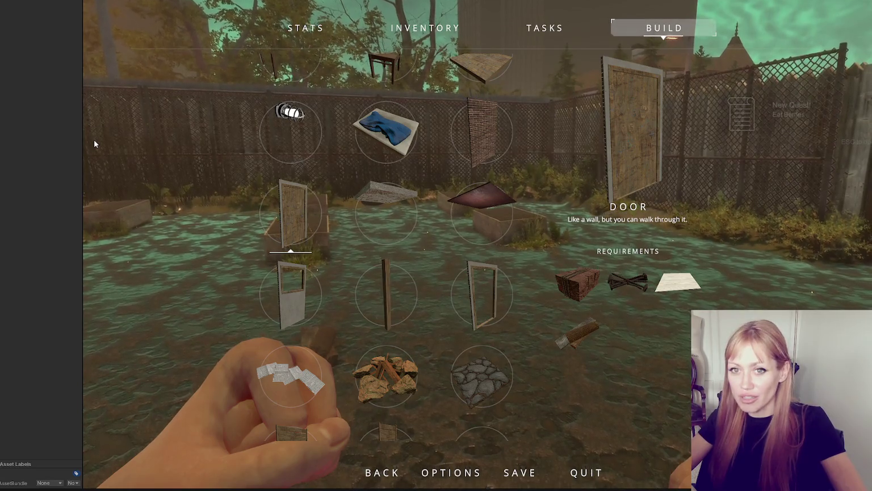
- Browse the BUILD tab's items to check the white outline requirement icons, then stop play mode
key(Escape)
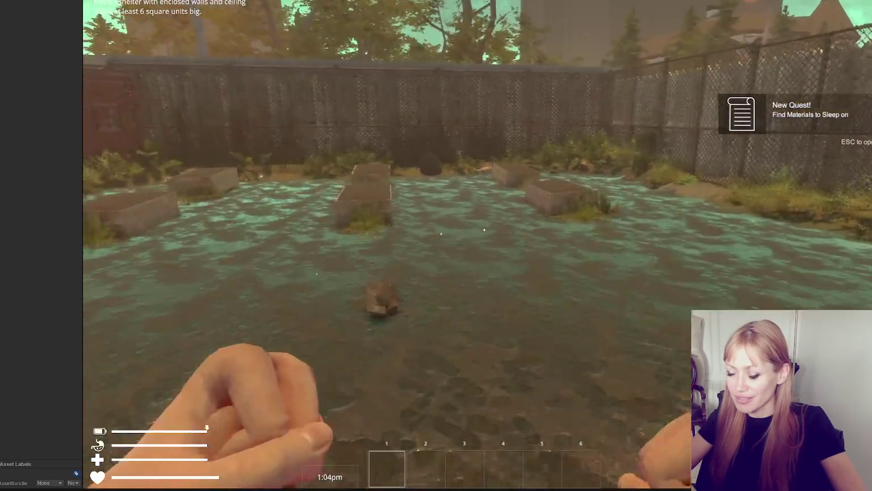
key(Escape)
click(679, 29)
scroll(430, 181, down, 4)
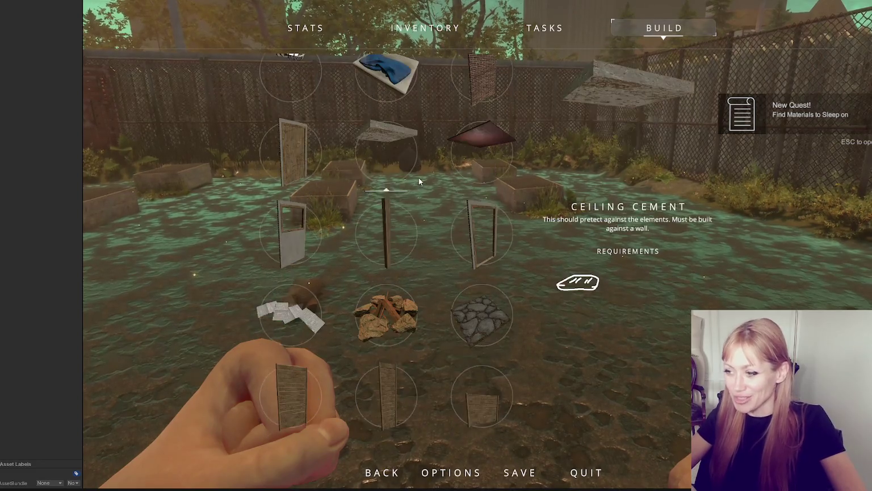
scroll(441, 171, up, 4)
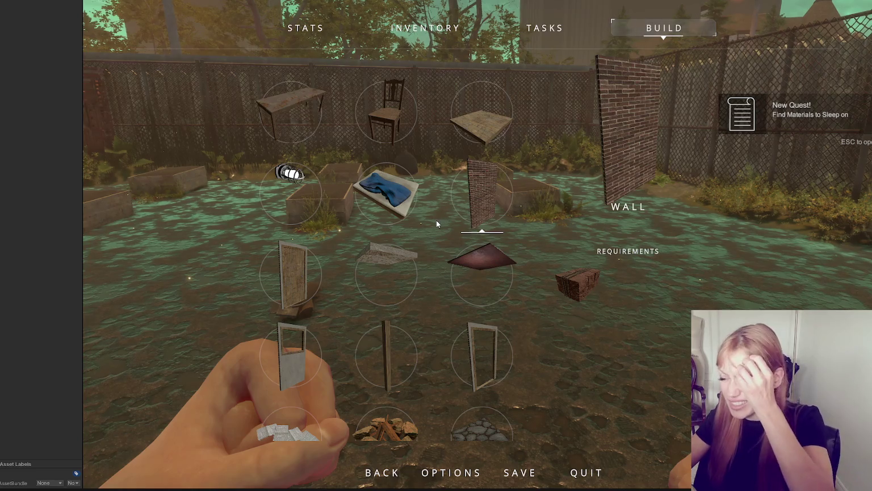
scroll(513, 283, down, 2)
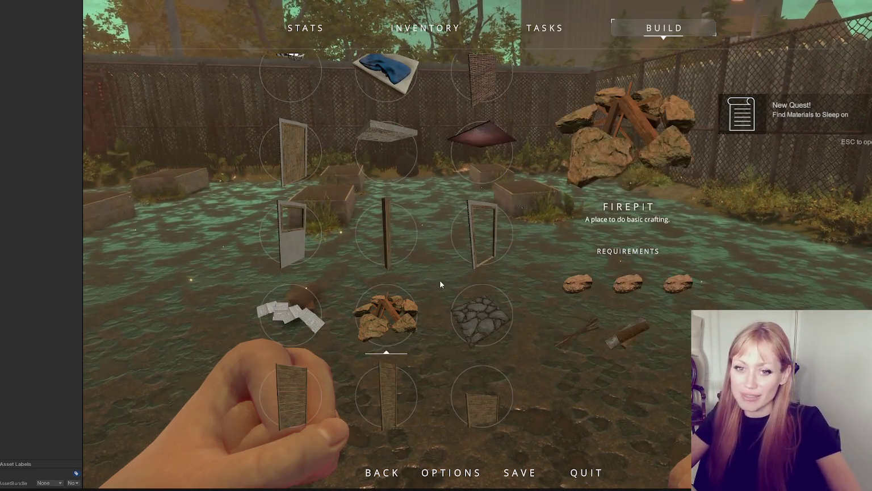
scroll(469, 306, up, 1)
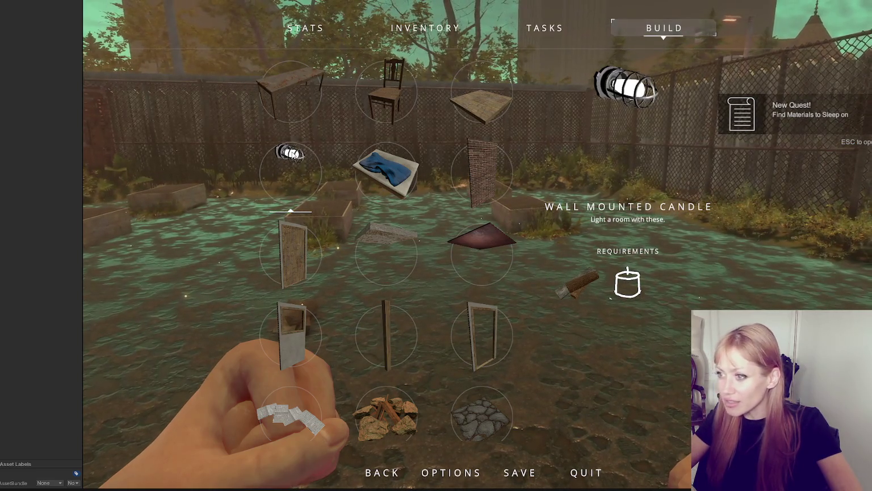
key(ctrl+p)
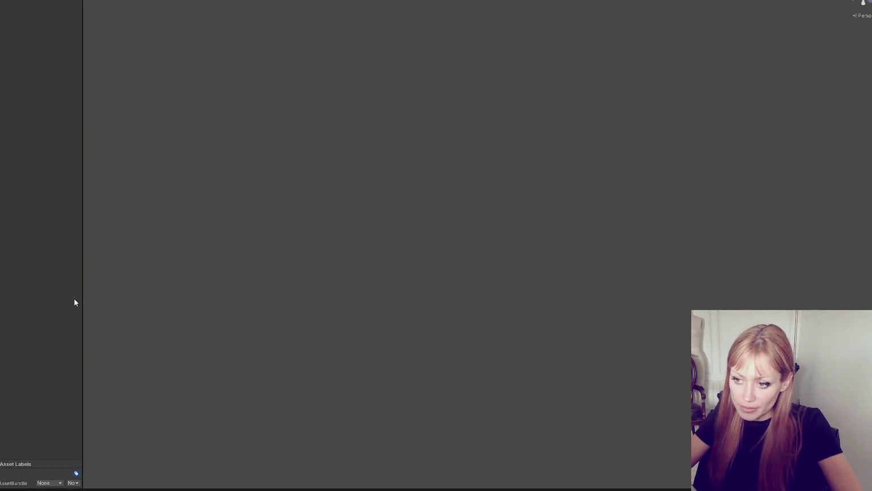
- Restore the Project browser, open the Main scene, and scroll the Inspector to Industrial Light
drag(81, 302, 172, 296)
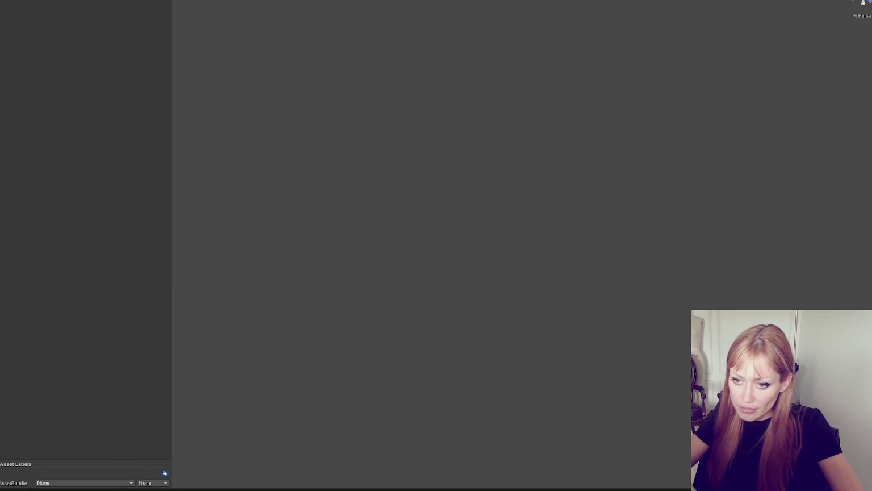
drag(2, 291, 98, 294)
double_click(47, 312)
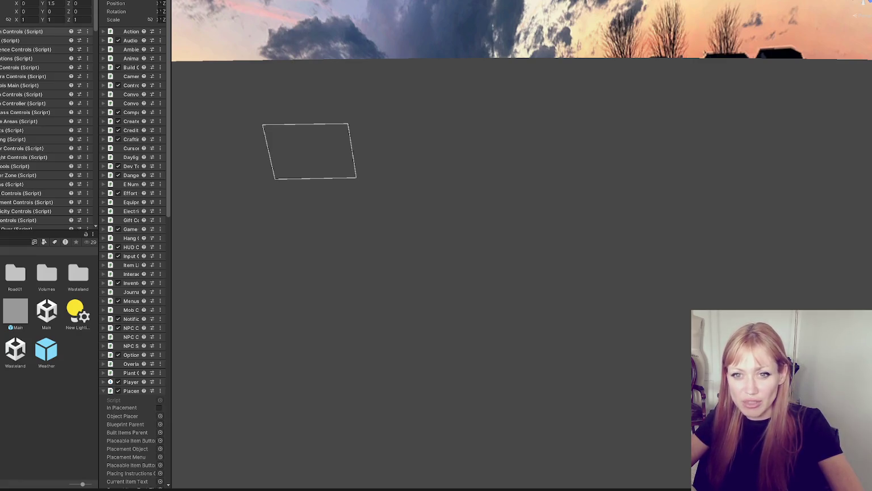
scroll(35, 82, down, 10)
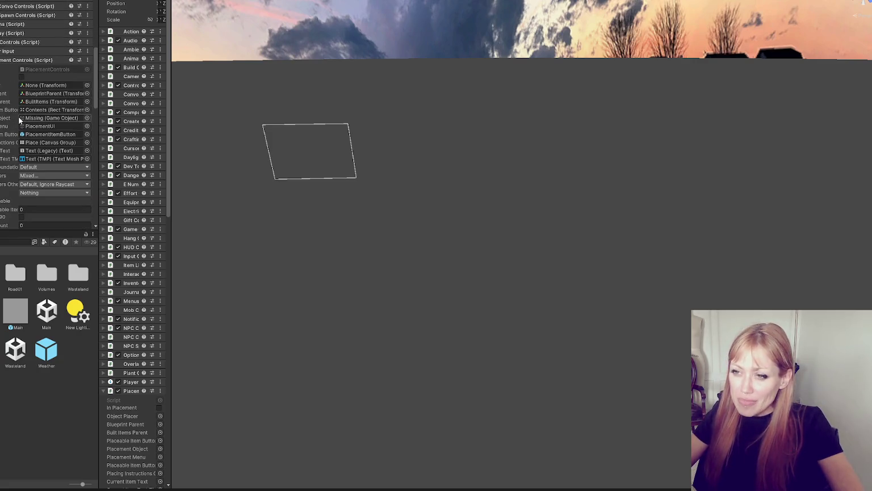
scroll(24, 117, down, 5)
scroll(11, 114, down, 11)
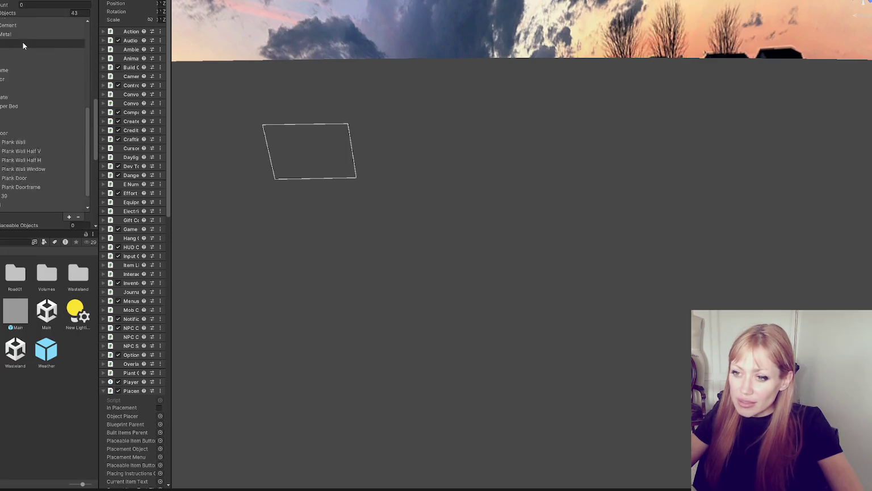
scroll(22, 44, down, 5)
scroll(13, 146, down, 8)
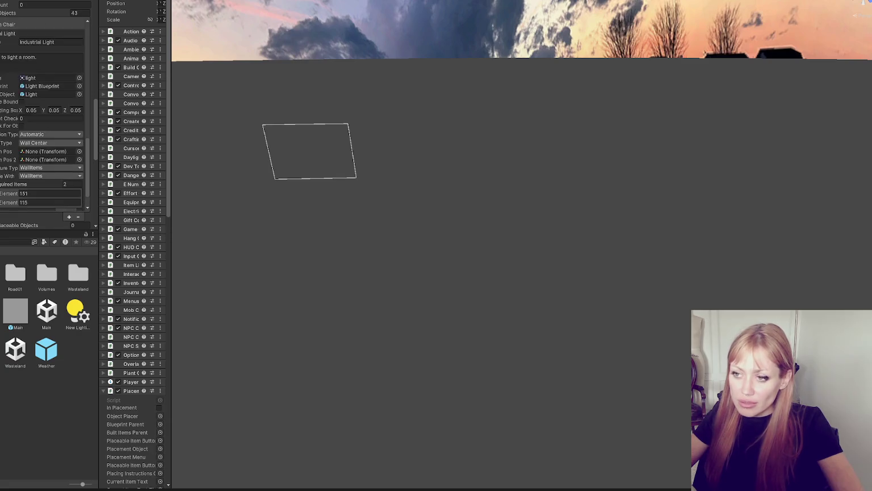
scroll(2, 192, up, 13)
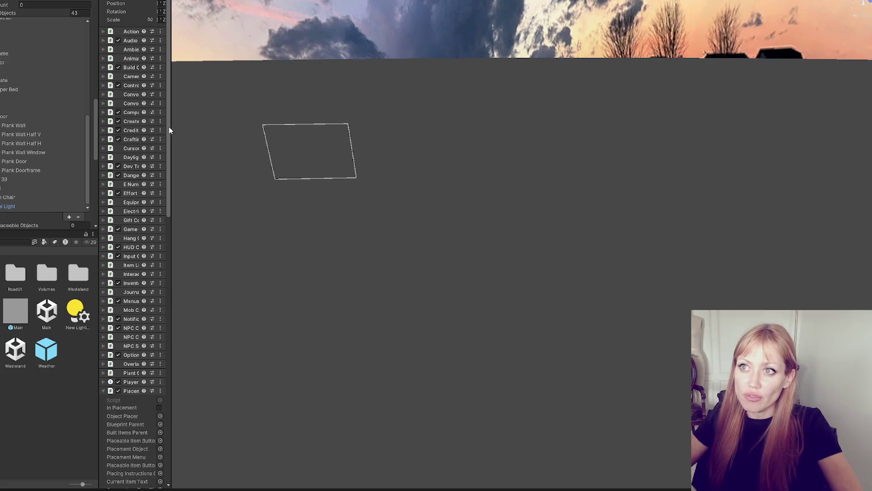
scroll(53, 138, down, 3)
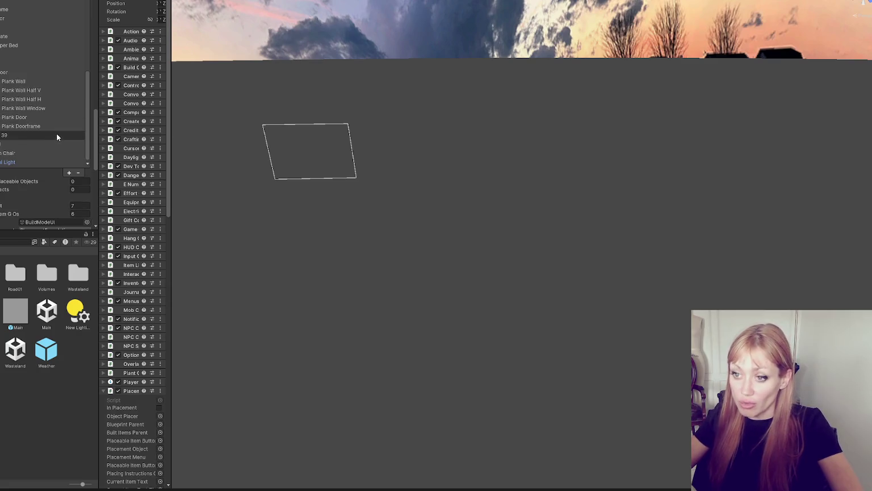
- Expand Industrial Light, ping its Light Blueprint prefab, and widen the Inspector
click(8, 164)
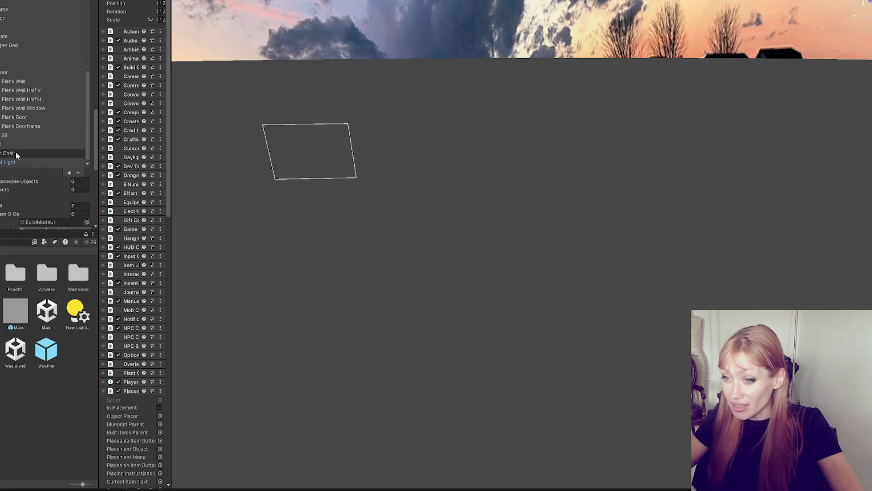
scroll(17, 105, down, 5)
scroll(17, 105, down, 6)
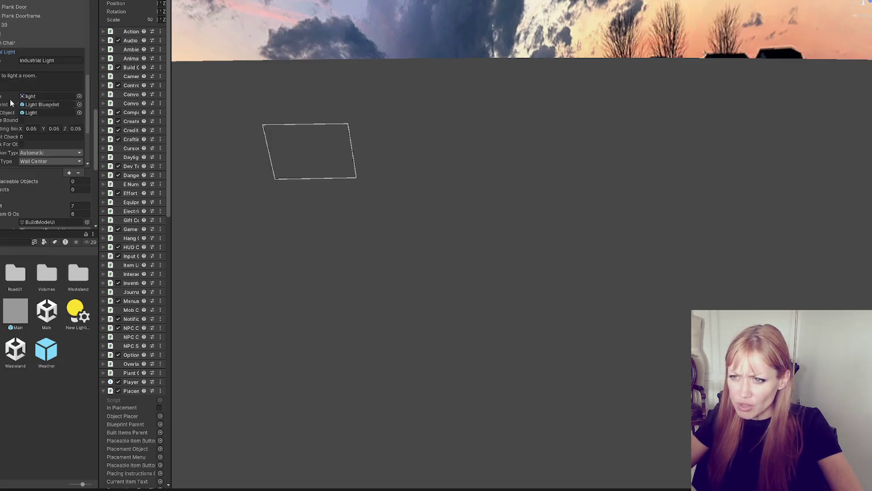
scroll(46, 113, down, 3)
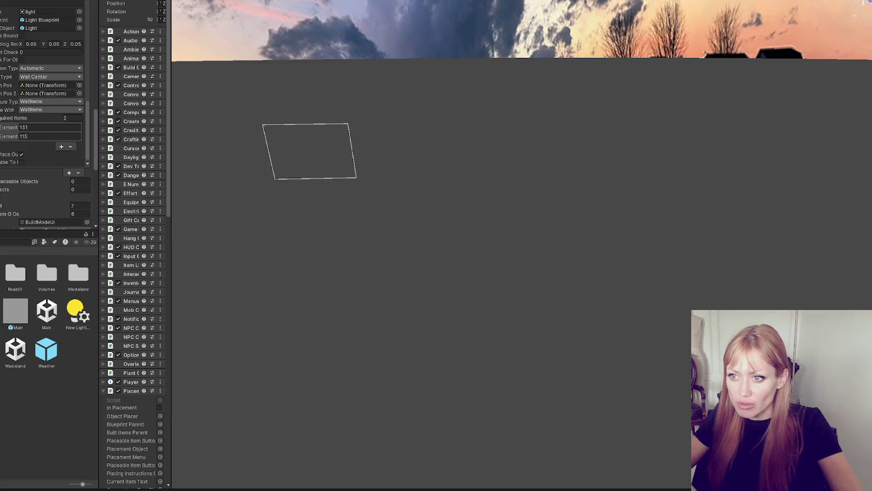
scroll(46, 113, up, 4)
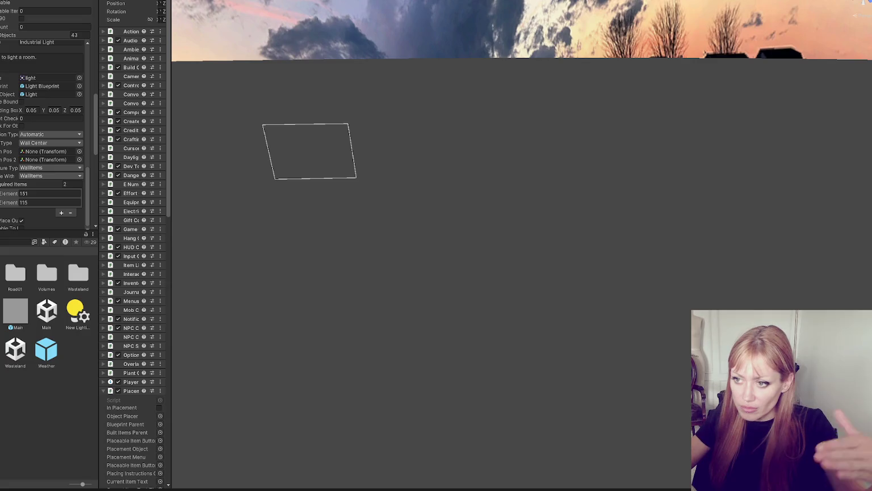
scroll(33, 76, up, 2)
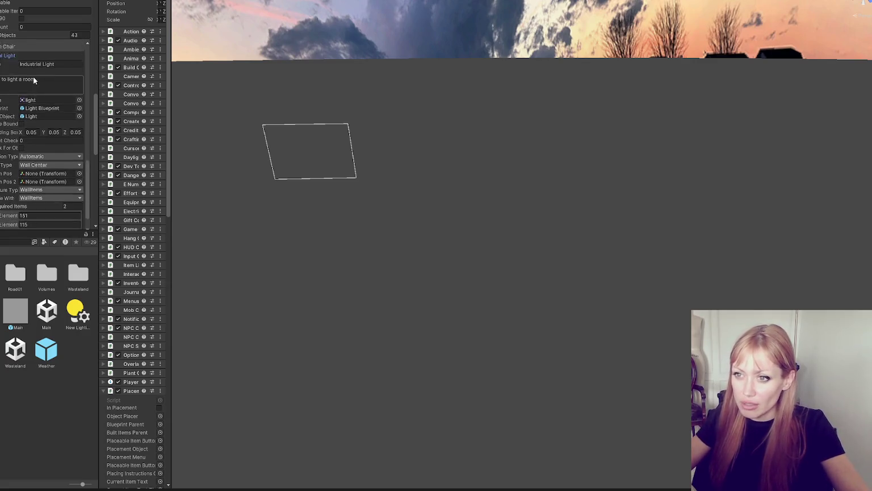
click(53, 108)
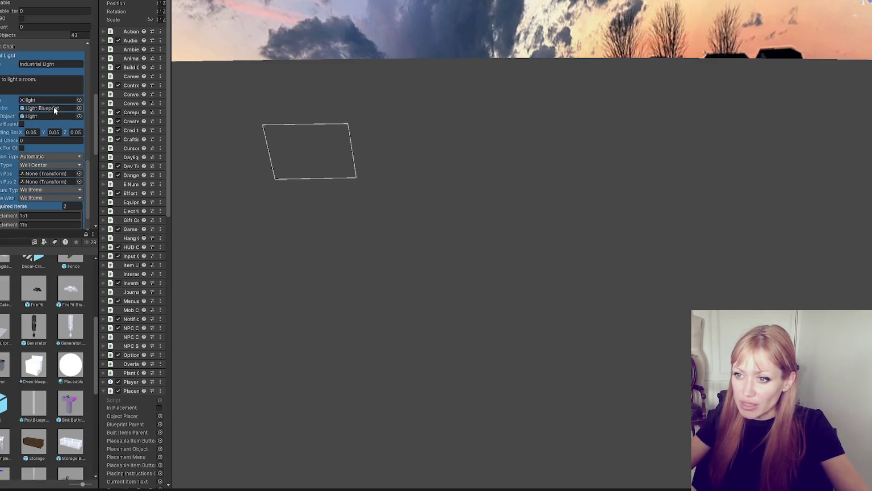
drag(170, 110, 246, 113)
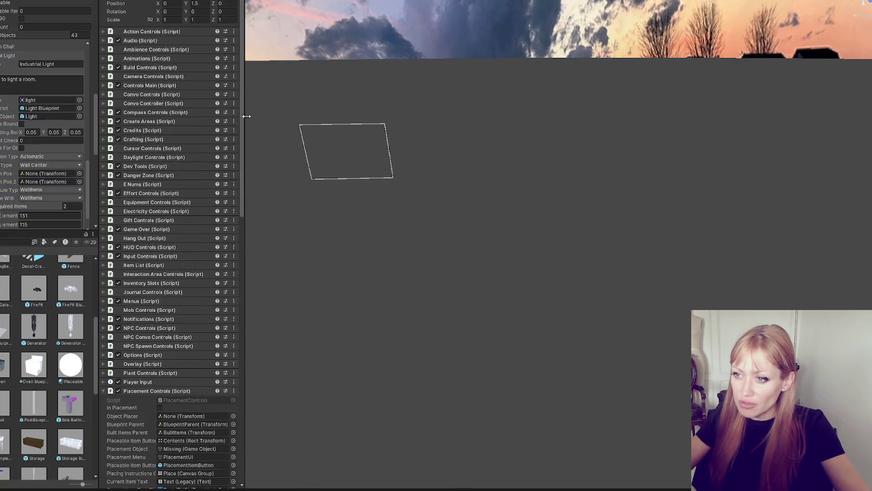
- Scroll through the 43 Placeable Objects entries, from Table, Chair and Floor to Industrial Light
scroll(19, 134, down, 5)
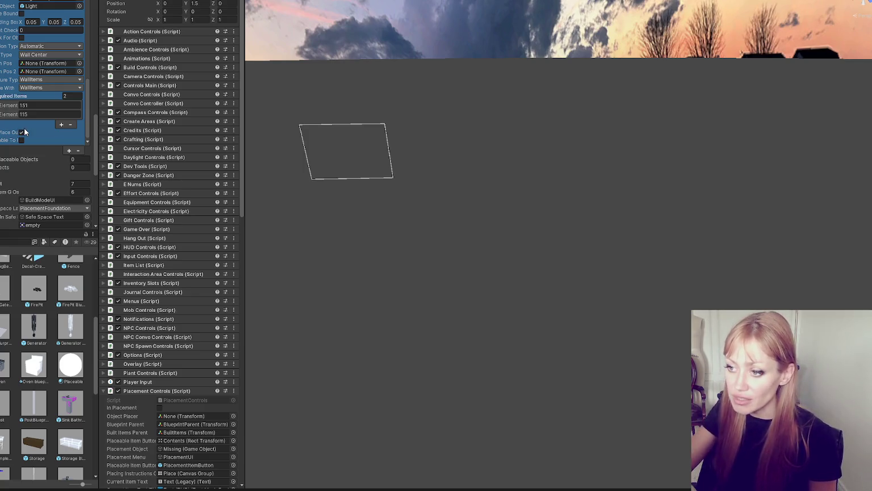
scroll(168, 175, down, 15)
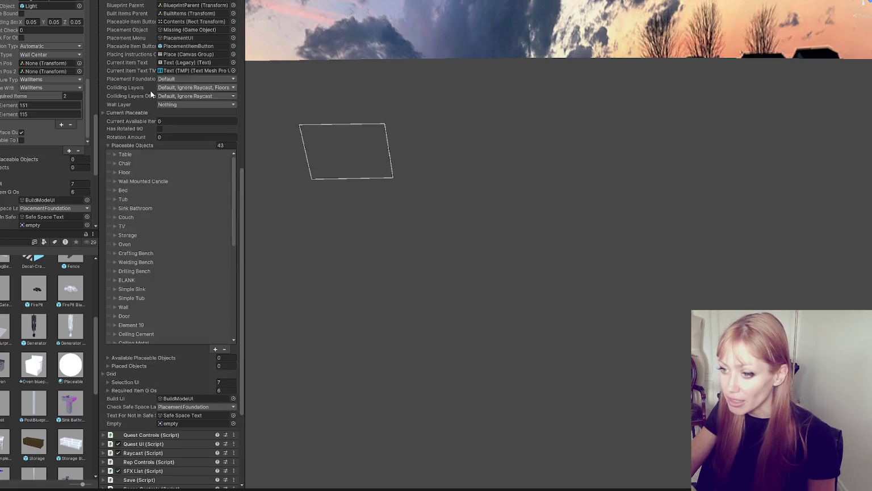
scroll(152, 114, down, 3)
scroll(156, 129, down, 5)
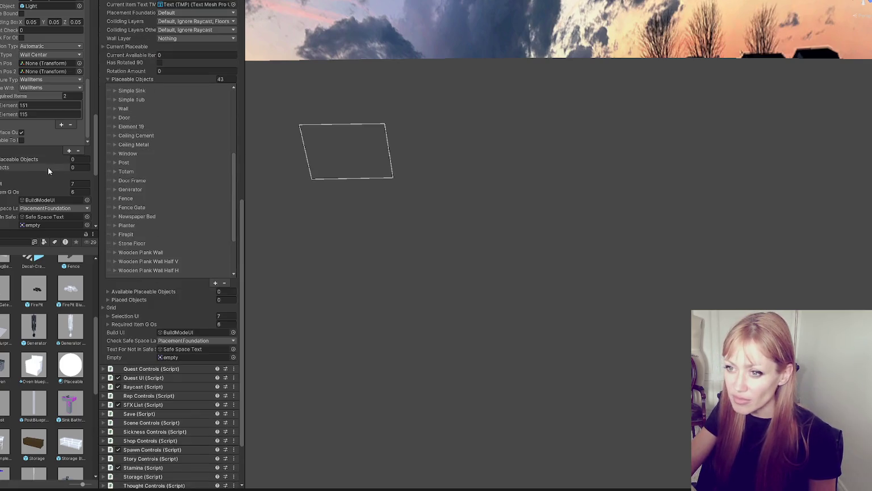
scroll(34, 136, up, 3)
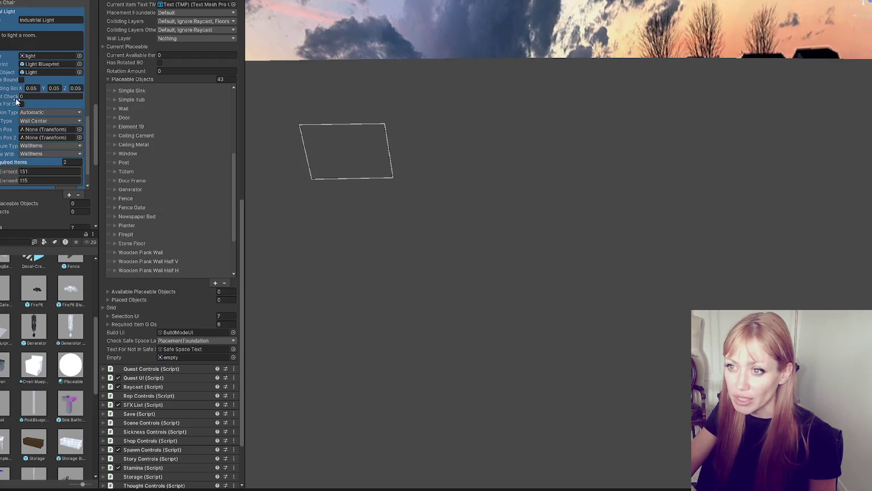
scroll(16, 101, down, 2)
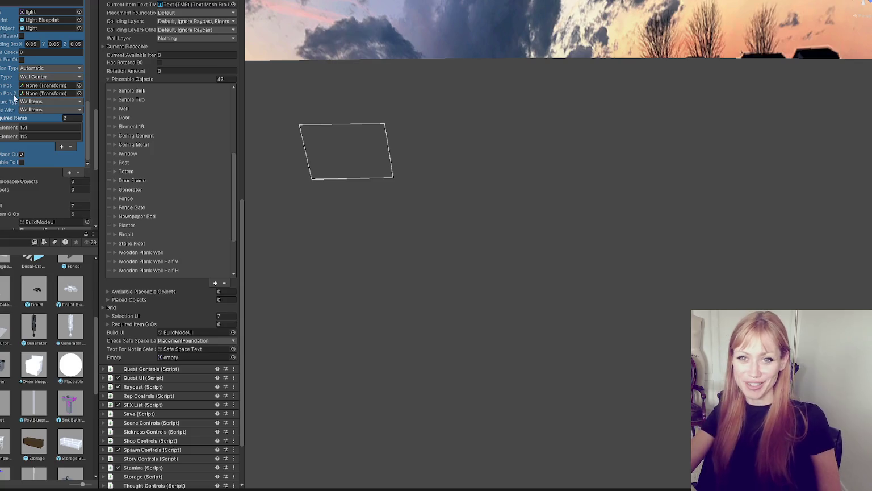
scroll(45, 74, down, 6)
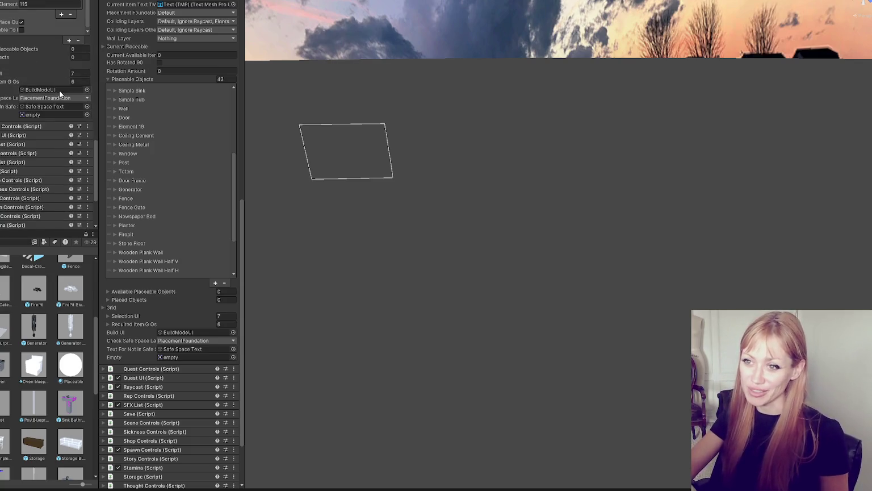
scroll(26, 80, up, 5)
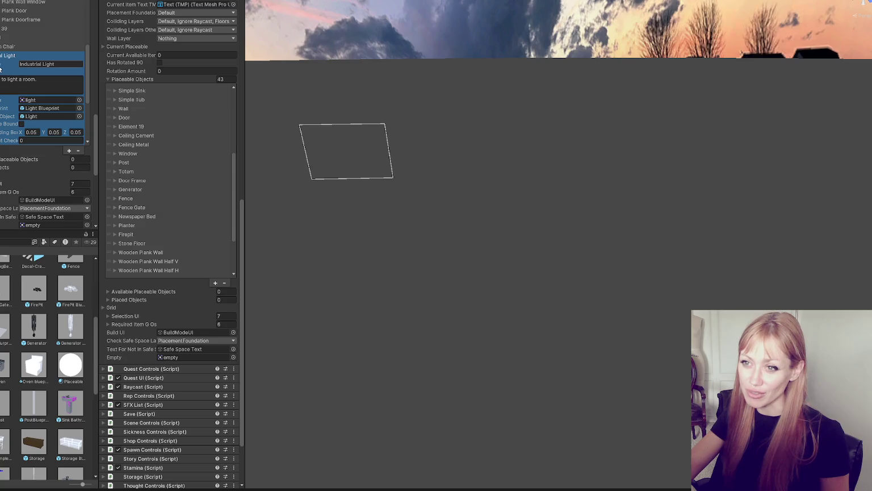
scroll(162, 23, up, 2)
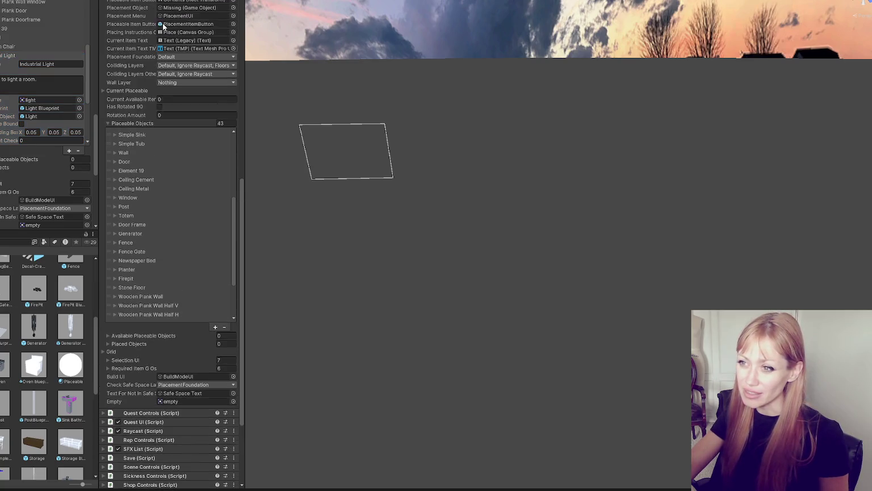
scroll(162, 190, down, 5)
scroll(162, 188, up, 10)
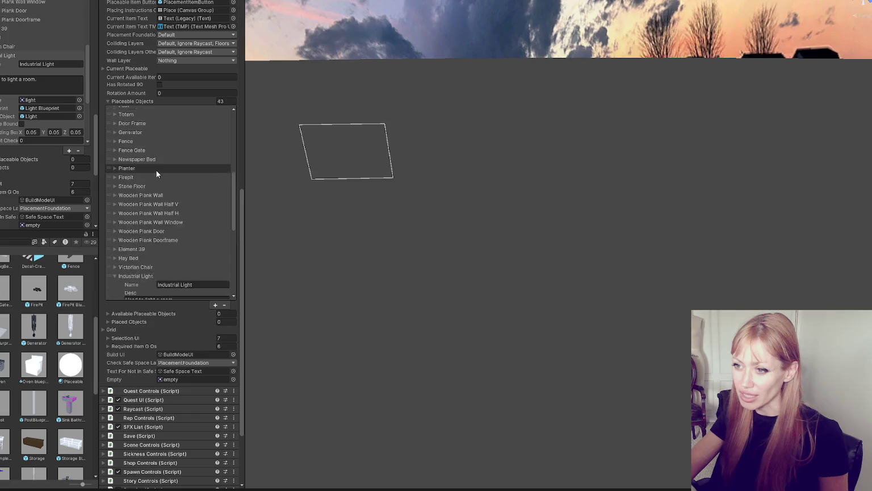
scroll(129, 143, up, 3)
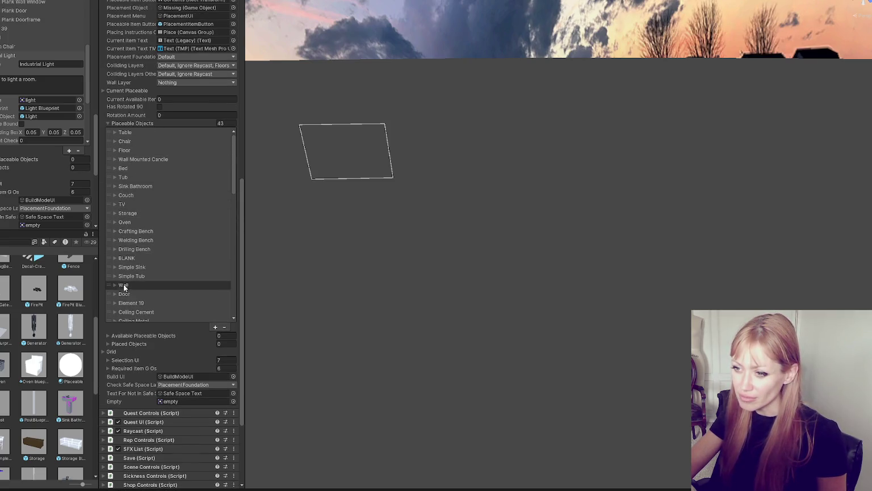
scroll(125, 272, down, 2)
scroll(123, 268, up, 3)
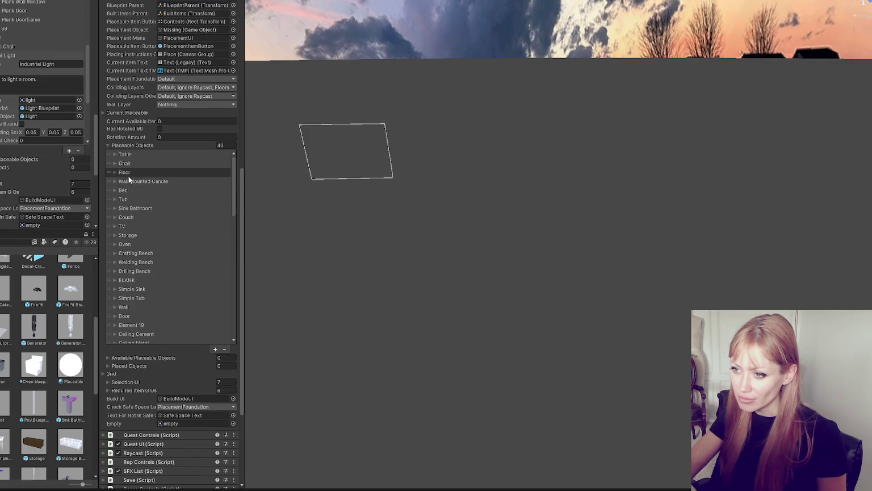
- Drag the candle sprite onto Wall Mounted Candle's Image field, replacing the light icon
click(171, 183)
click(114, 181)
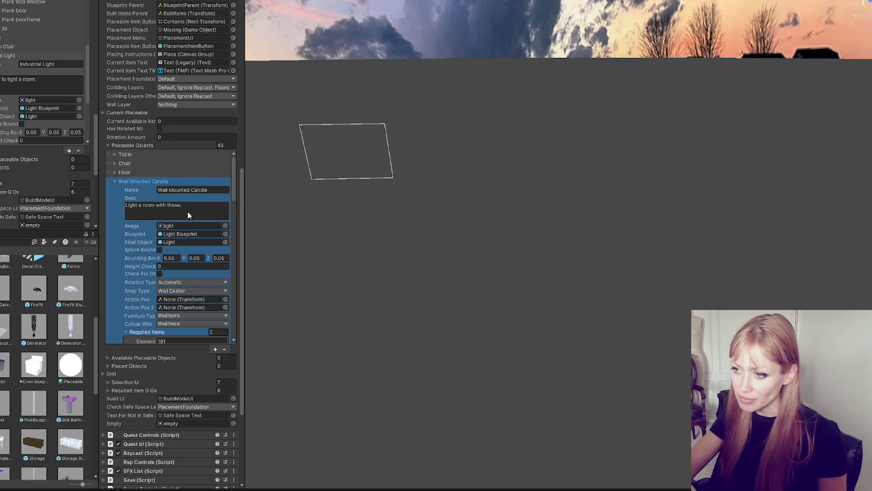
click(177, 233)
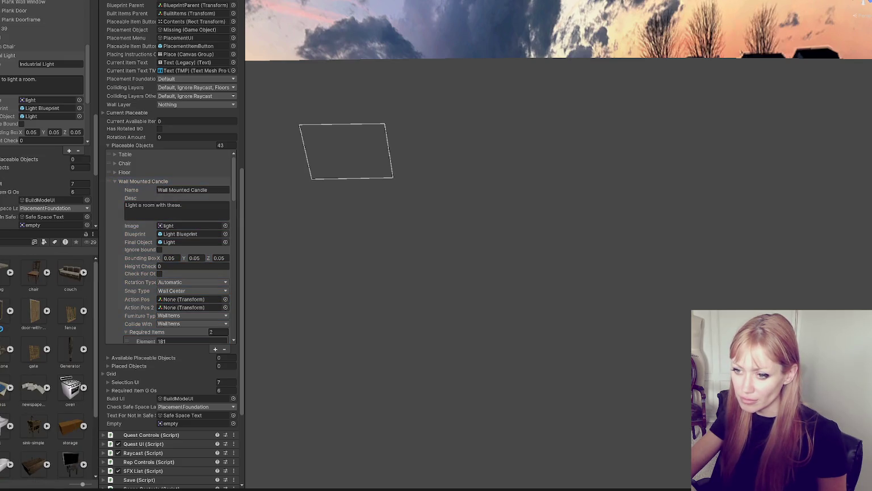
drag(12, 272, 192, 225)
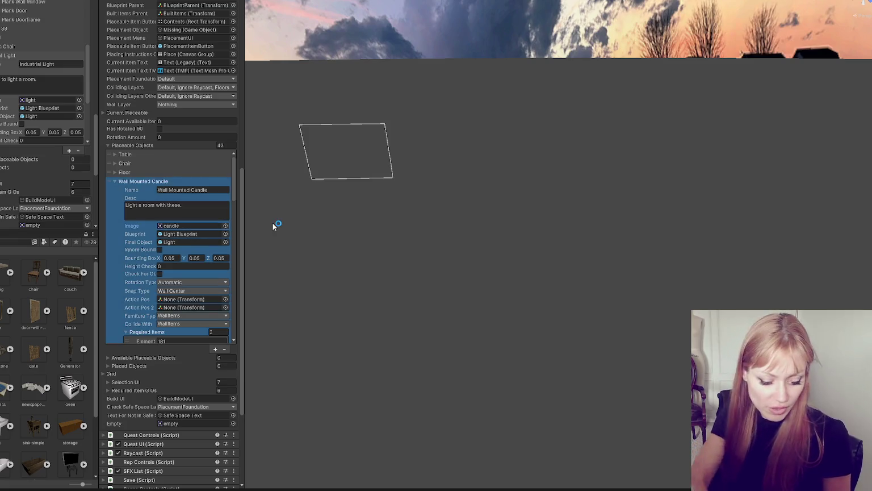
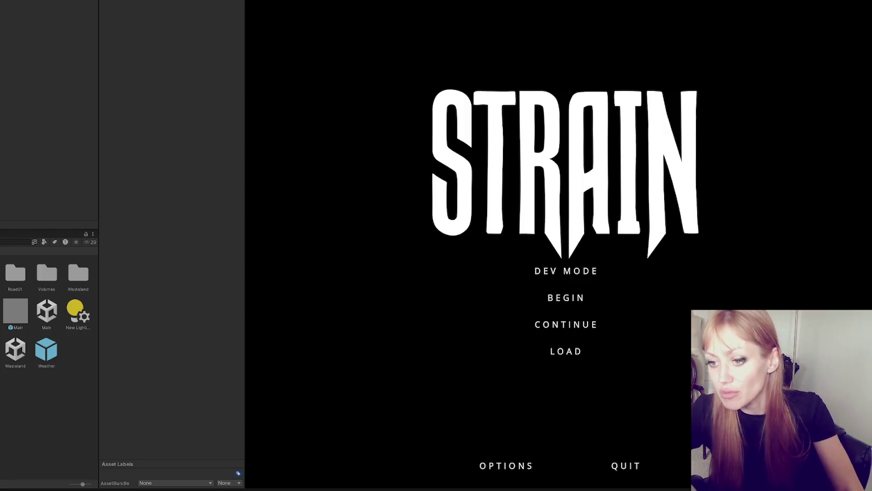
- Narrow the side panels to enlarge the Game view, then start STRAIN in DEV MODE
drag(99, 144, 74, 146)
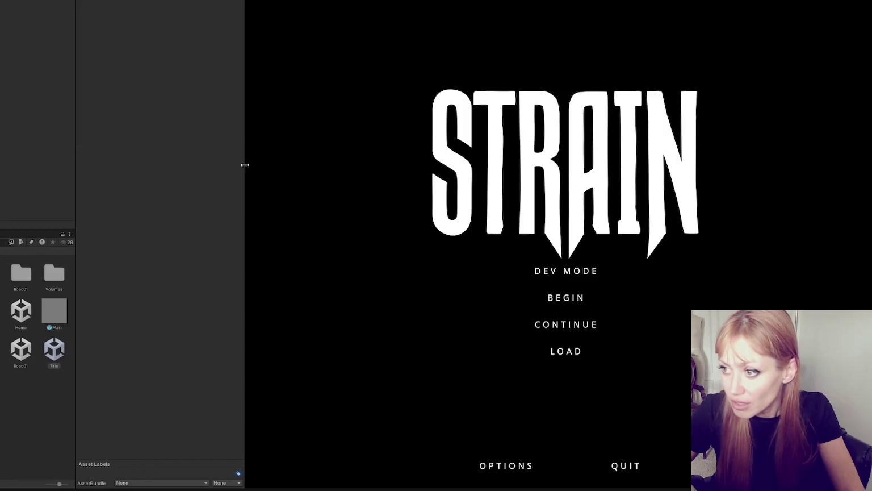
drag(245, 168, 172, 168)
drag(78, 168, 60, 168)
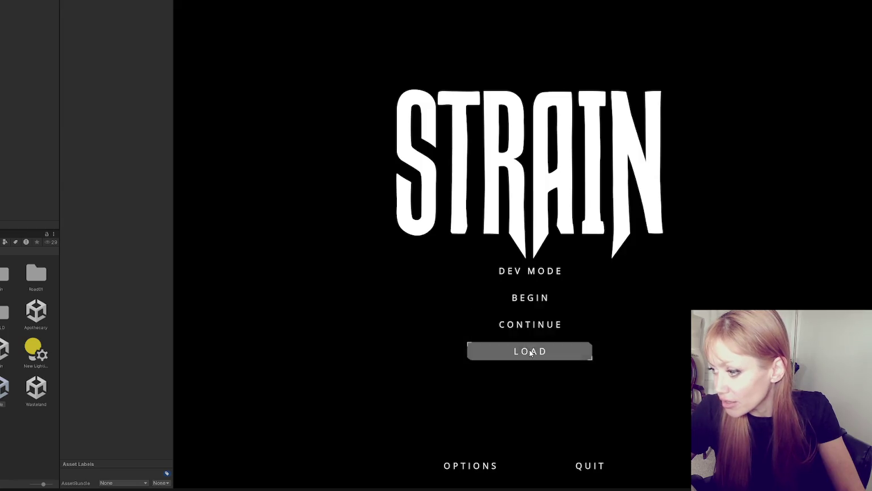
click(530, 271)
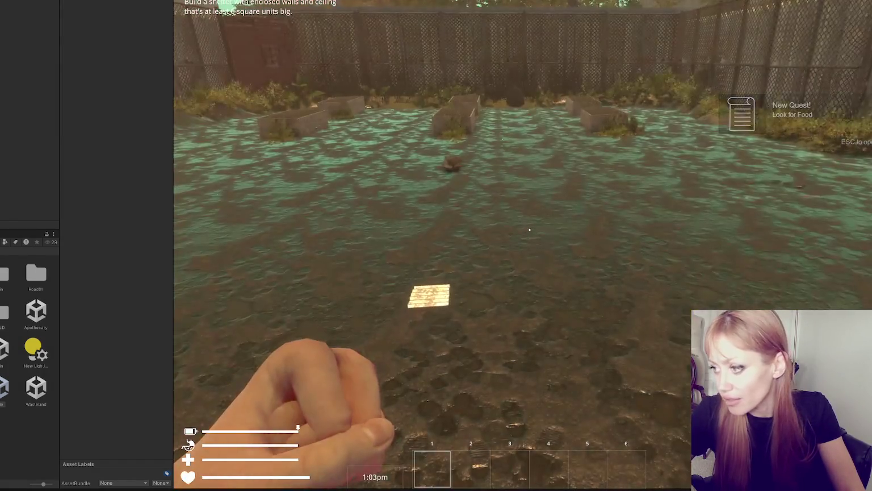
- Bring up the pause menu and switch to its BUILD catalogue
key(Escape)
click(710, 28)
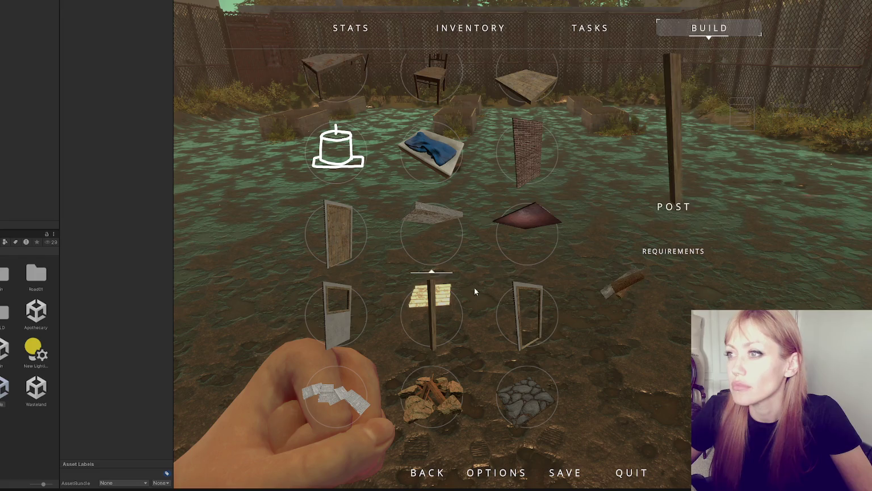
- Scroll through the BUILD items, picking the Post, then stop Play mode
scroll(451, 309, down, 5)
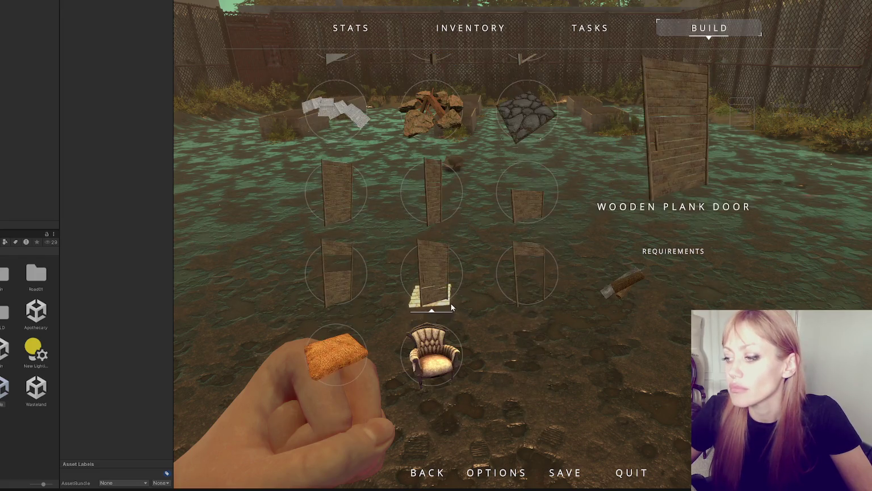
scroll(384, 258, up, 5)
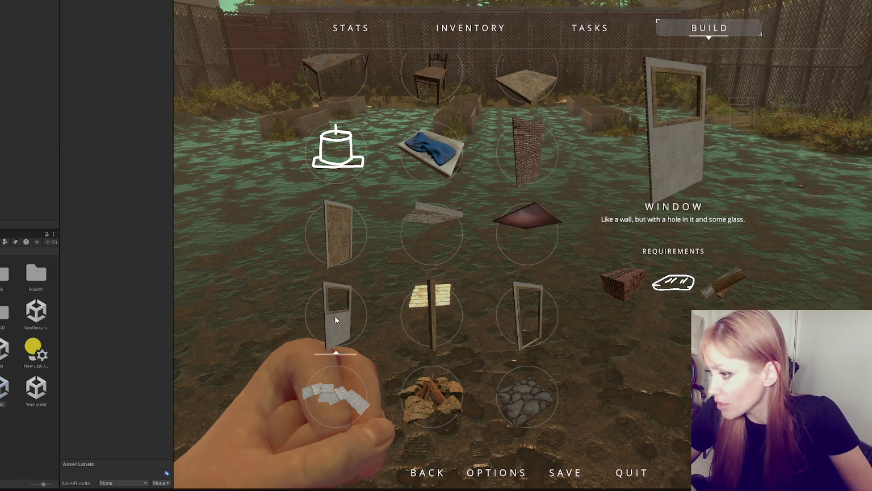
scroll(334, 312, down, 1)
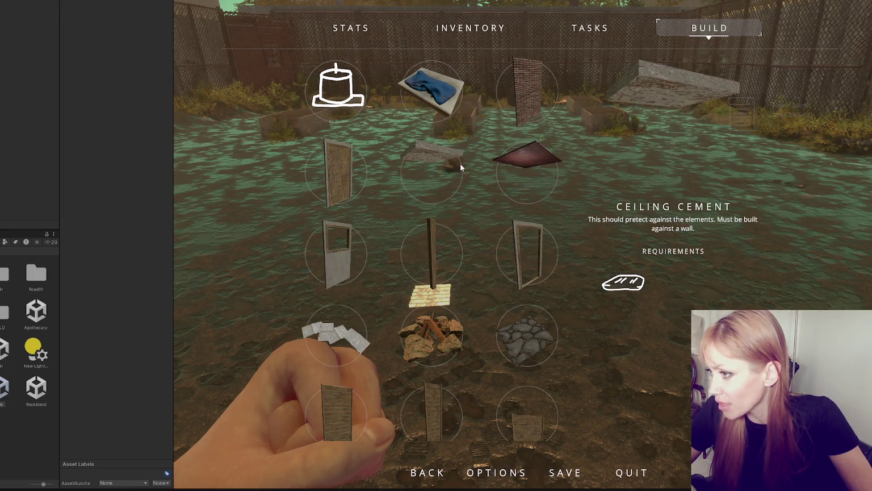
click(456, 245)
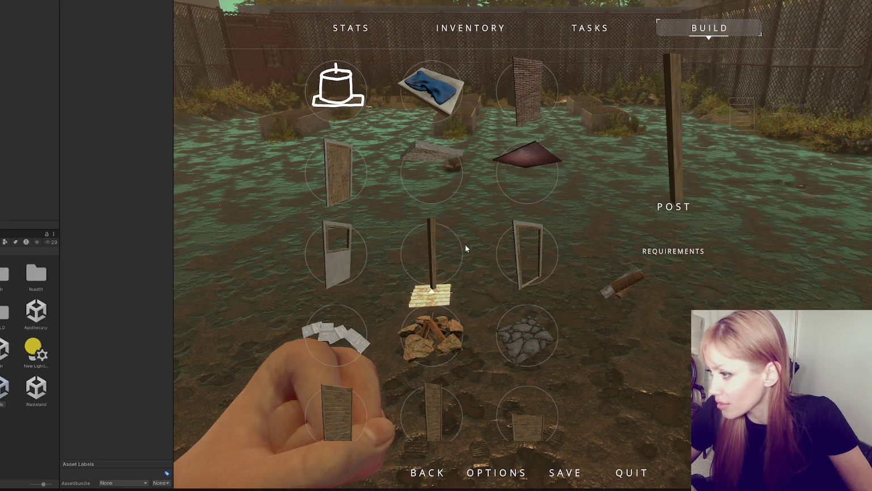
scroll(514, 244, down, 1)
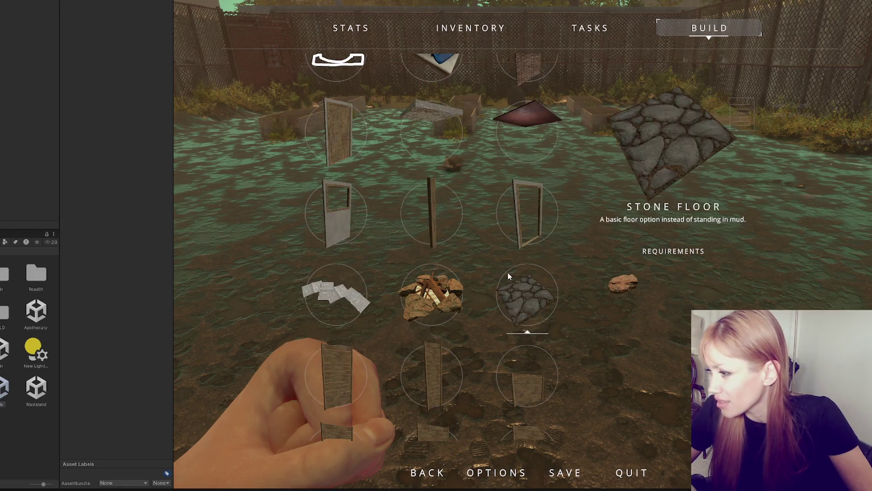
scroll(507, 271, down, 1)
scroll(358, 279, down, 1)
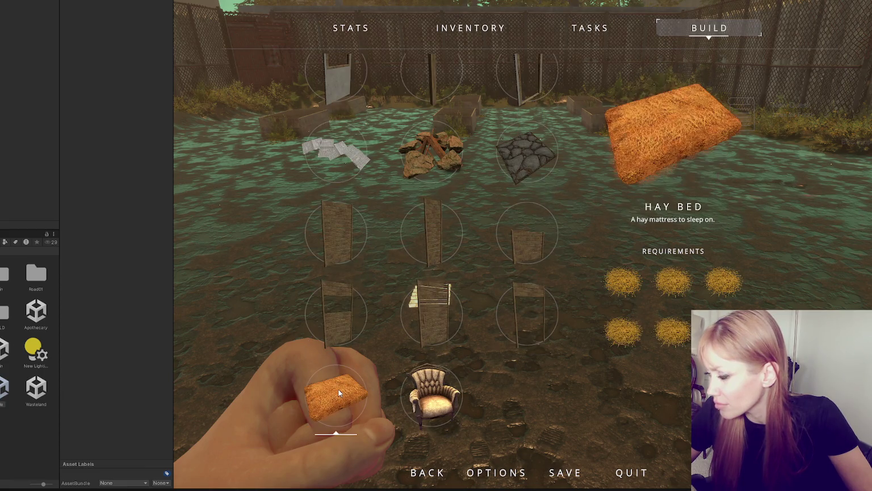
scroll(447, 331, up, 1)
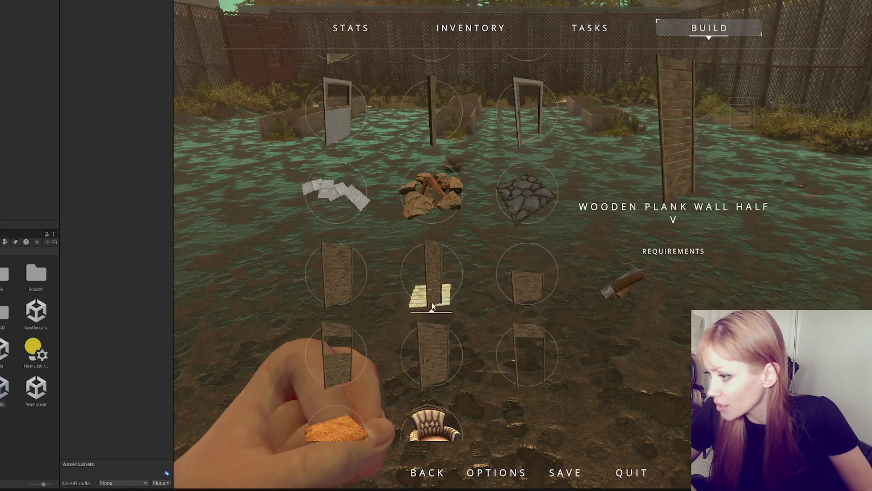
scroll(432, 305, down, 3)
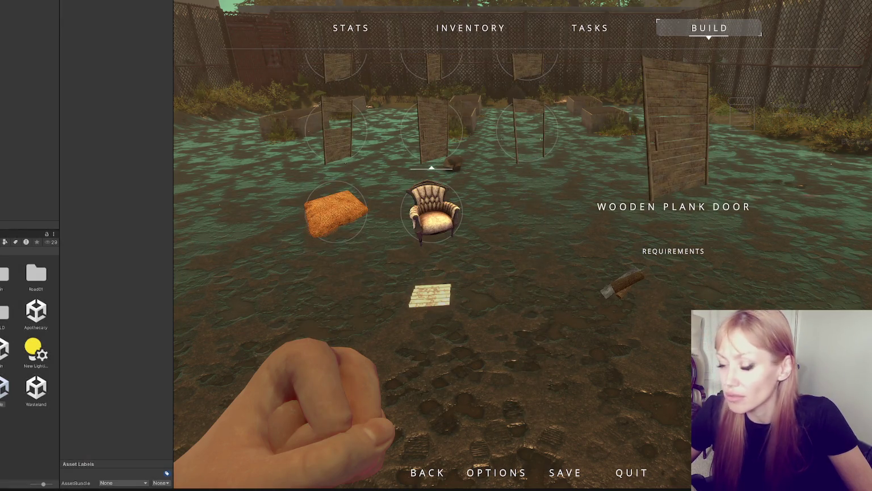
key(ctrl+p)
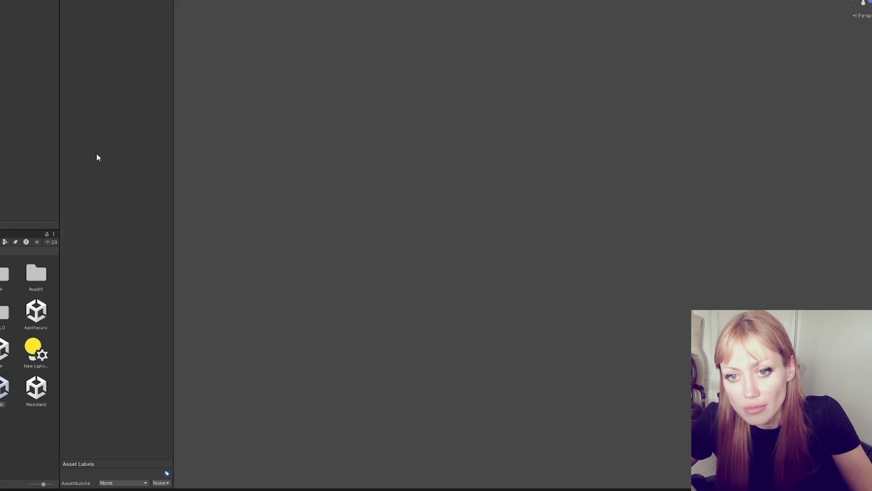
- Widen the Project panel and its asset column, then open the Main scene
drag(59, 158, 88, 158)
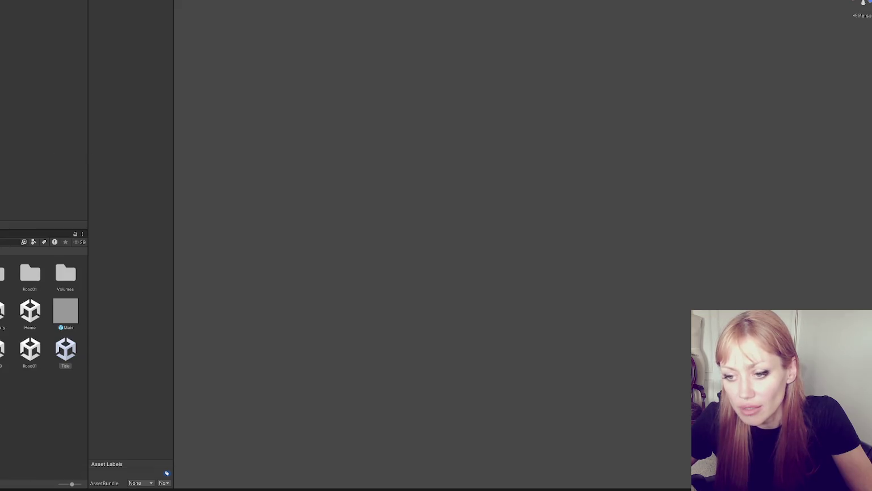
drag(88, 347, 100, 345)
drag(174, 334, 210, 333)
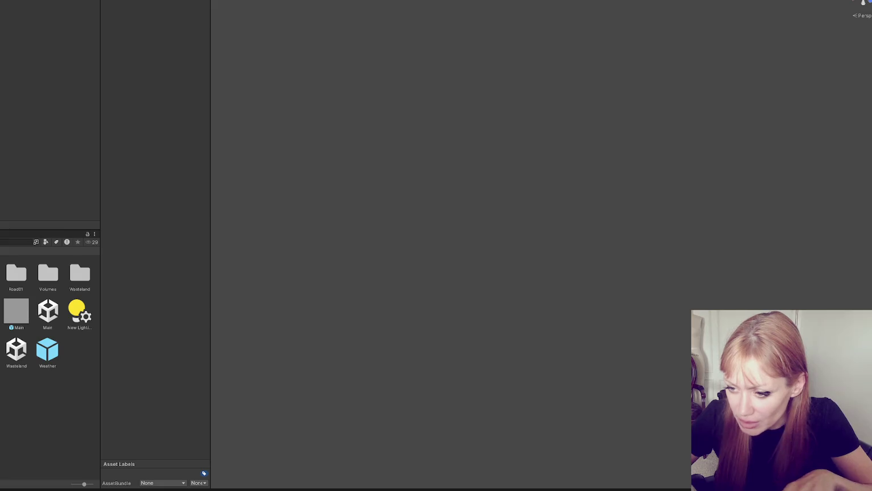
double_click(48, 311)
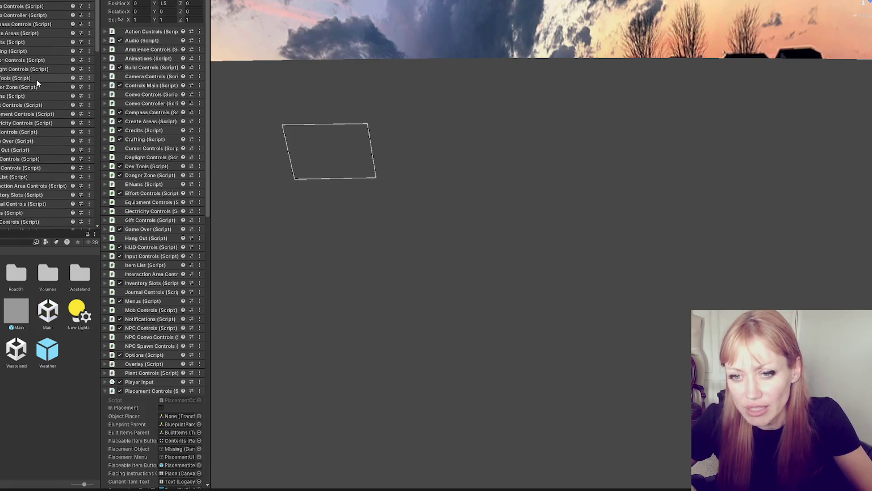
- Scroll the Main scene controller's components and collapse the Placement Controls component
scroll(26, 87, down, 5)
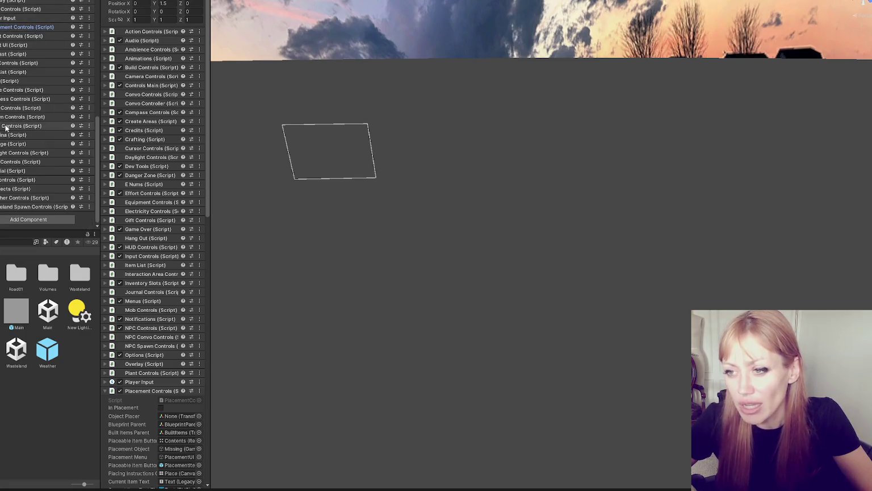
scroll(35, 114, up, 5)
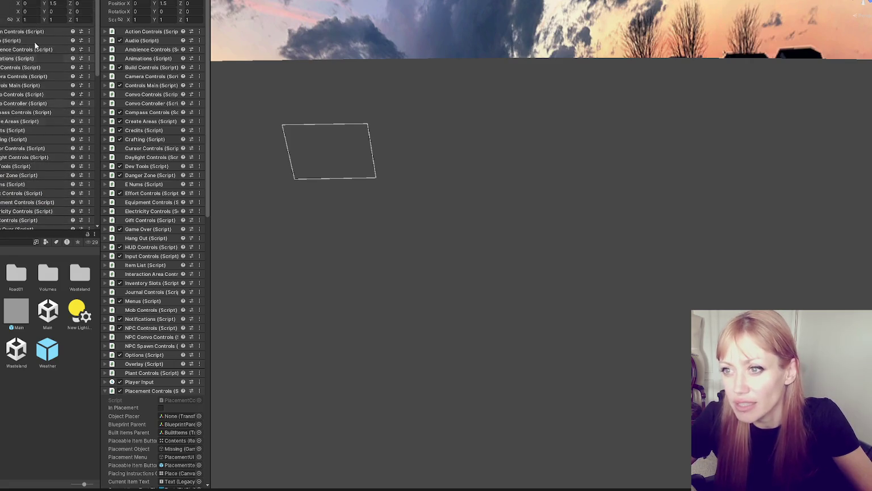
scroll(35, 67, down, 5)
scroll(137, 171, down, 4)
click(162, 303)
scroll(162, 244, down, 1)
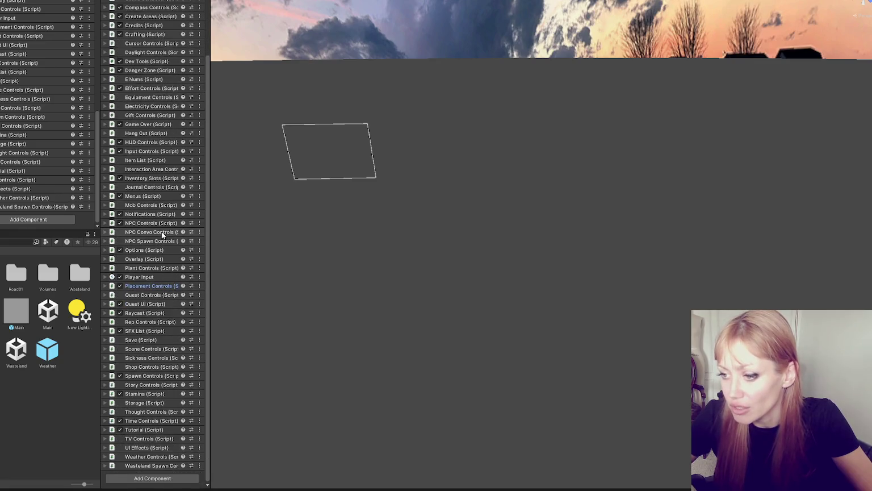
scroll(162, 233, up, 3)
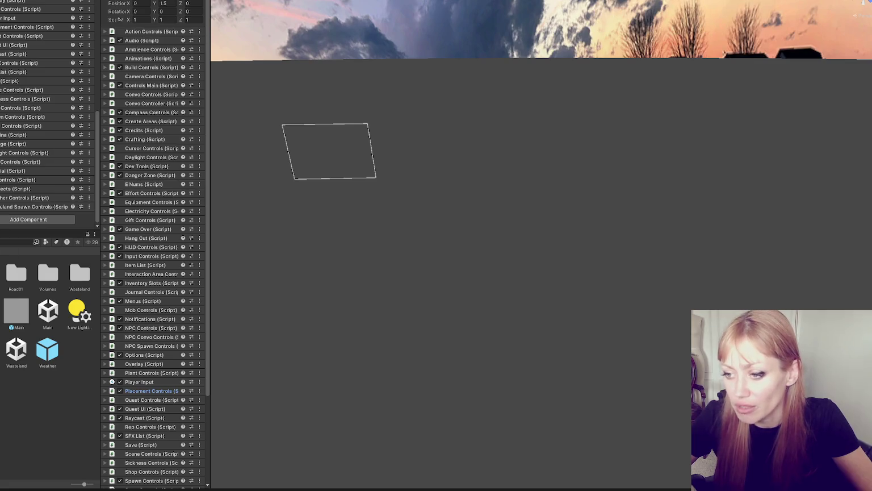
- Inspect the Weather prefab and the Main asset, then clear the selection
click(67, 393)
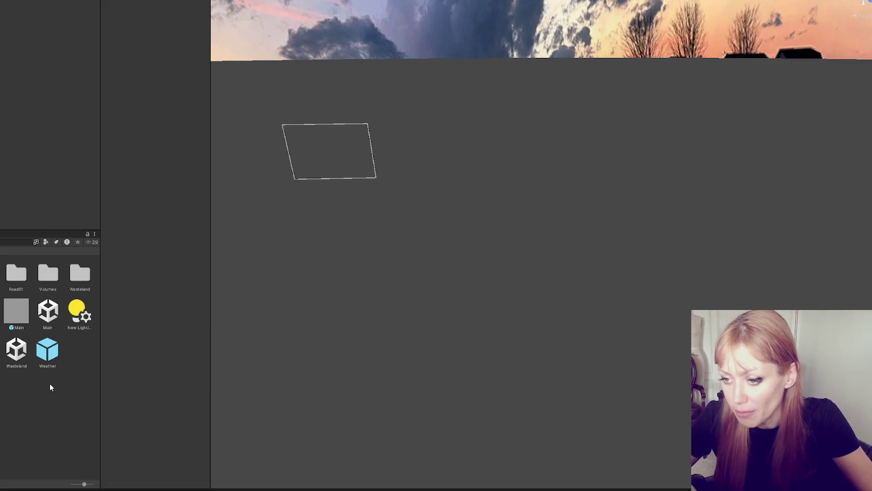
click(51, 350)
click(25, 315)
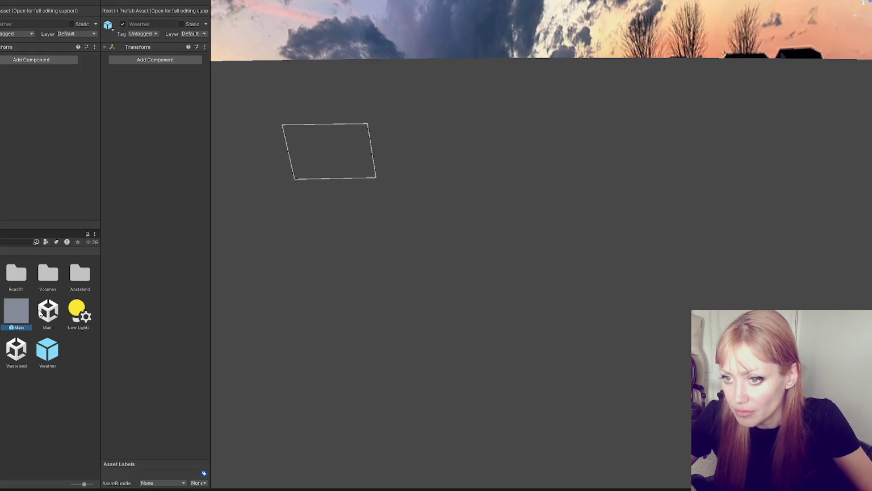
click(39, 311)
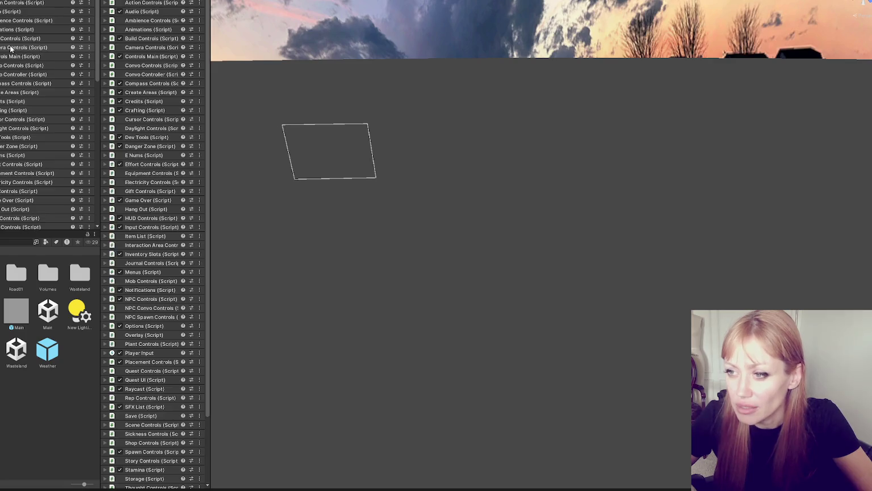
scroll(41, 111, down, 10)
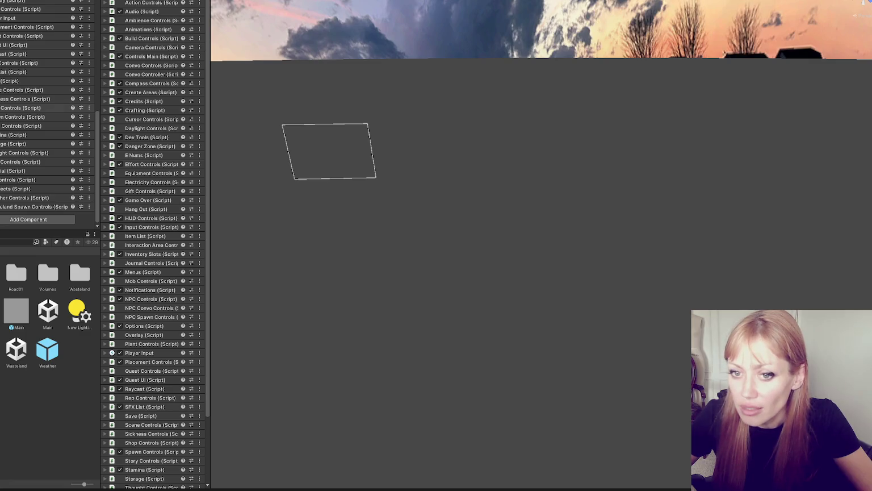
click(31, 350)
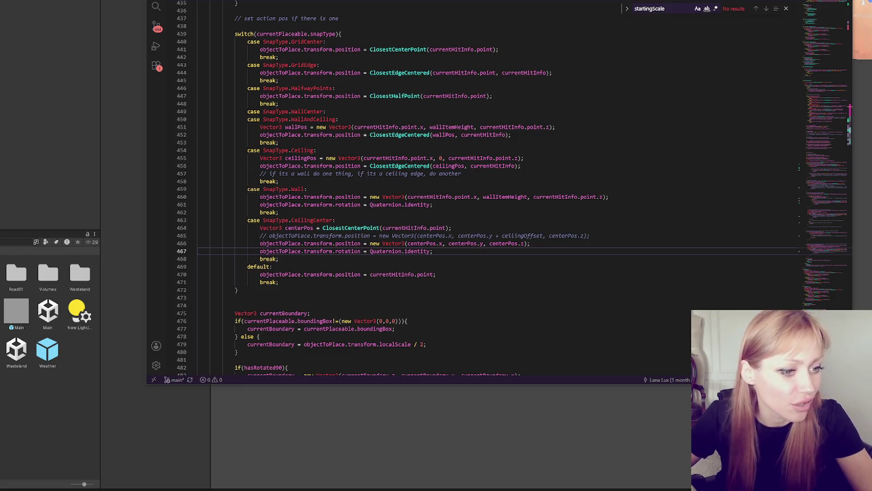
- Leave the SnapType placement code in VS Code for the cement bag image results
key(alt+Tab)
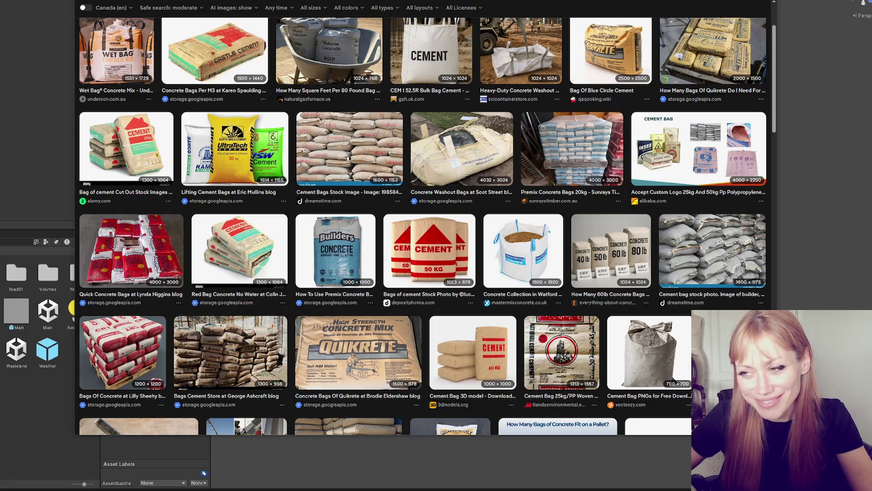
- Scroll the cement bag references and preview the 1920 × 1440 Castle Cement bag photo
scroll(424, 228, down, 1)
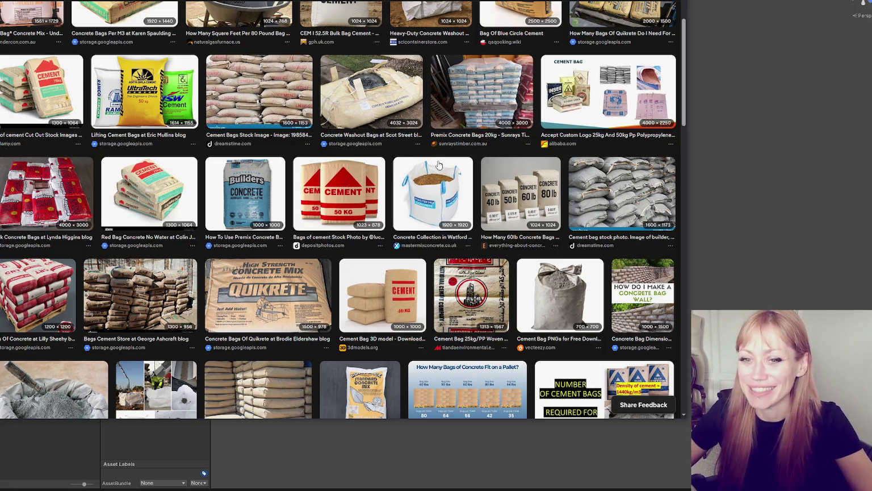
scroll(202, 153, up, 1)
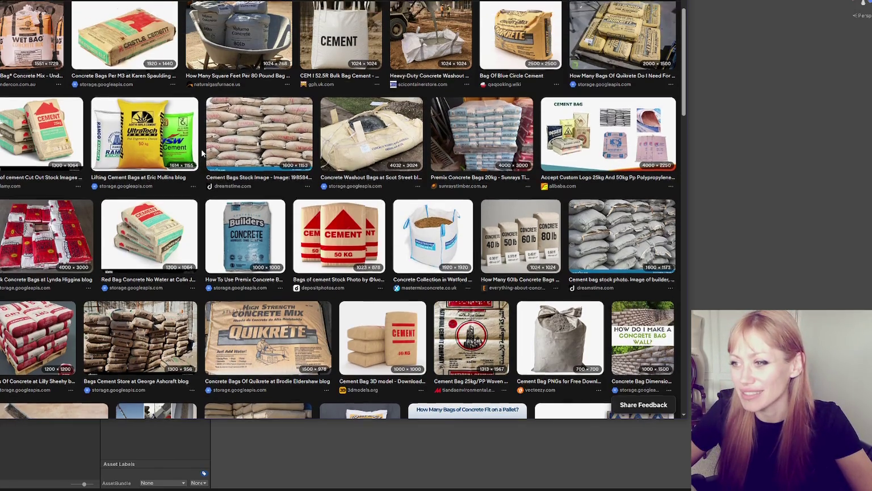
scroll(202, 152, up, 2)
scroll(205, 173, down, 2)
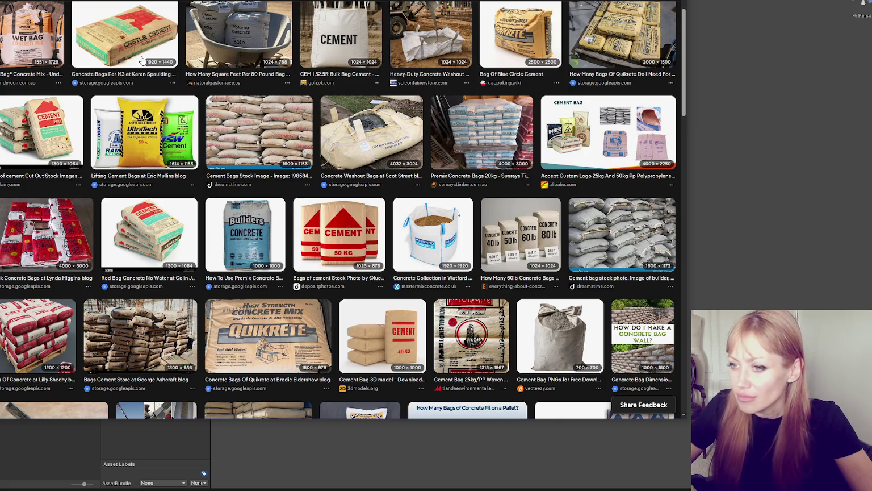
click(131, 42)
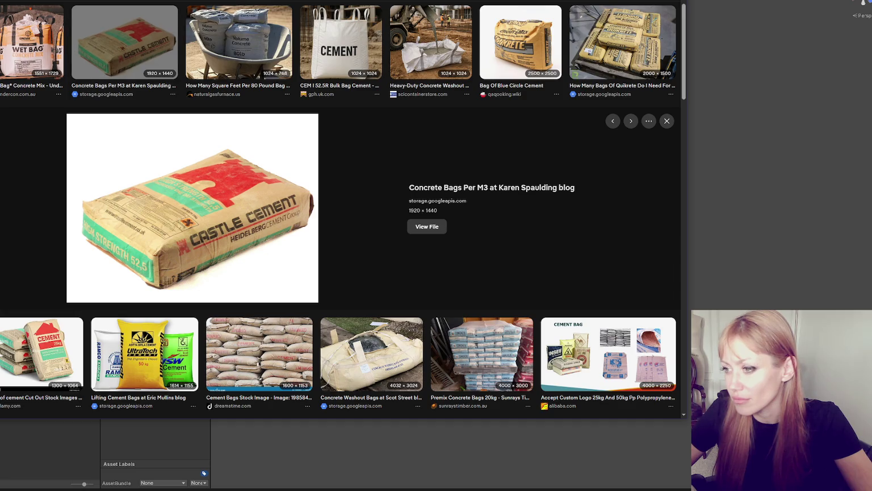
key(alt+Tab)
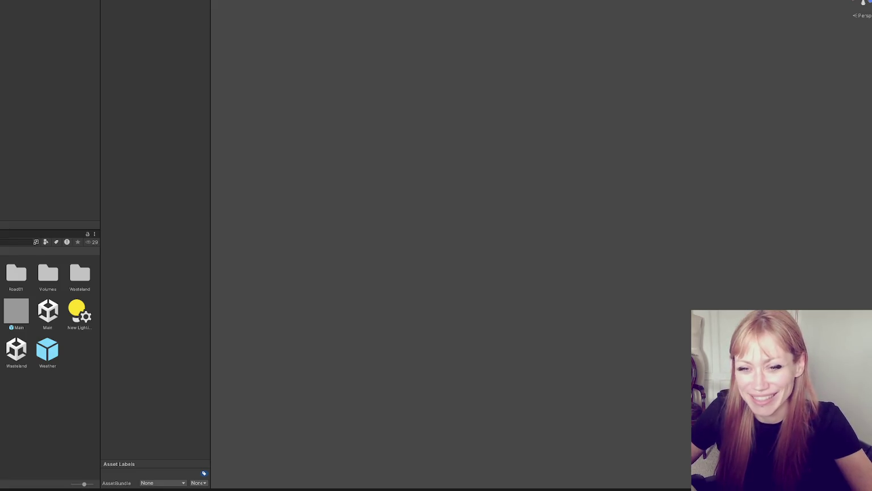
- Deselect everything in Unity's Project window before moving over to Maya
click(43, 258)
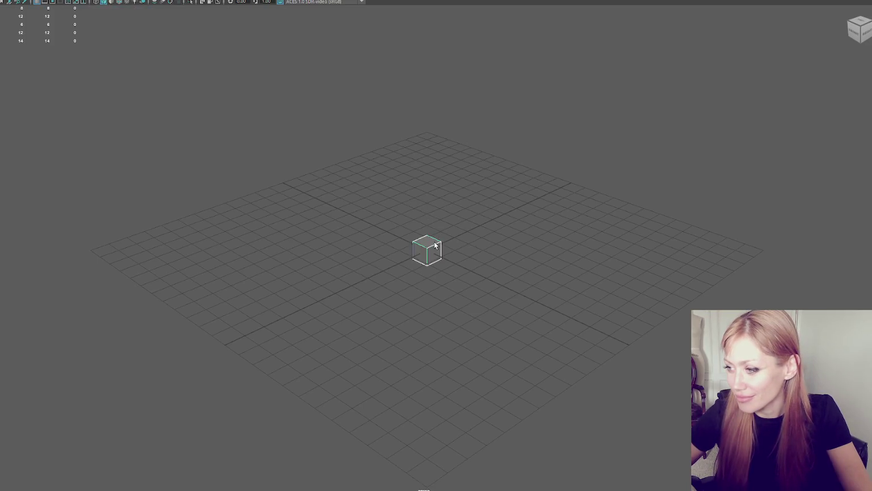
- Create a polygon cube and scale it into a flat rectangular box
key(f)
key(t)
mouse_move(435, 227)
mouse_down()
mouse_move(420, 273)
mouse_move(383, 276)
mouse_up()
drag(466, 269, 420, 255)
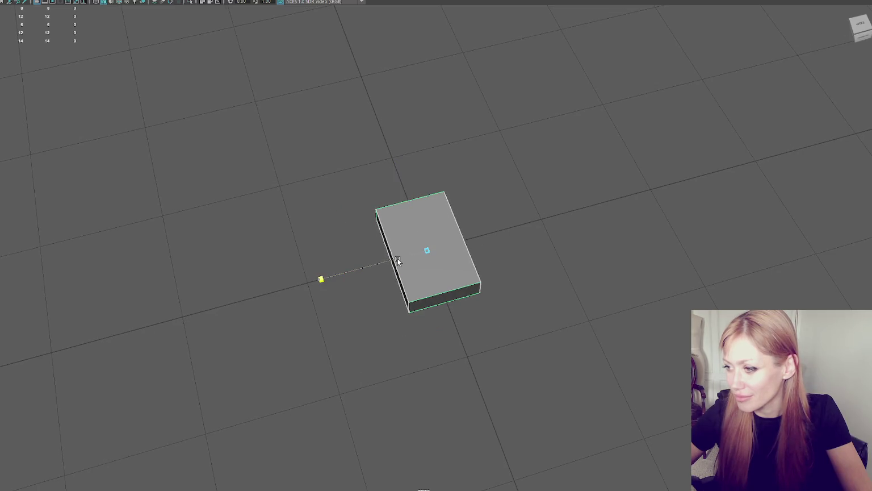
mouse_move(425, 219)
mouse_down()
mouse_move(432, 192)
mouse_move(351, 208)
mouse_move(358, 187)
mouse_up()
- Bevel the box's edges with 2 segments and pull its left-side vertices outward
key(ctrl+b)
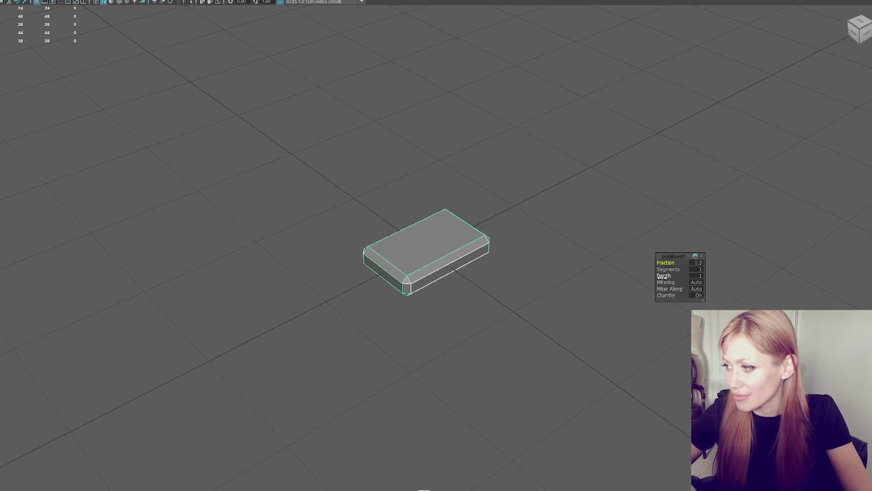
mouse_move(667, 270)
mouse_down()
mouse_move(415, 196)
mouse_move(345, 244)
mouse_move(389, 161)
mouse_move(426, 333)
mouse_up()
drag(373, 254, 366, 257)
click(499, 128)
mouse_move(499, 128)
mouse_down()
mouse_move(497, 100)
mouse_move(569, 121)
mouse_move(424, 249)
mouse_up()
click(424, 250)
right_click(460, 101)
click(578, 159)
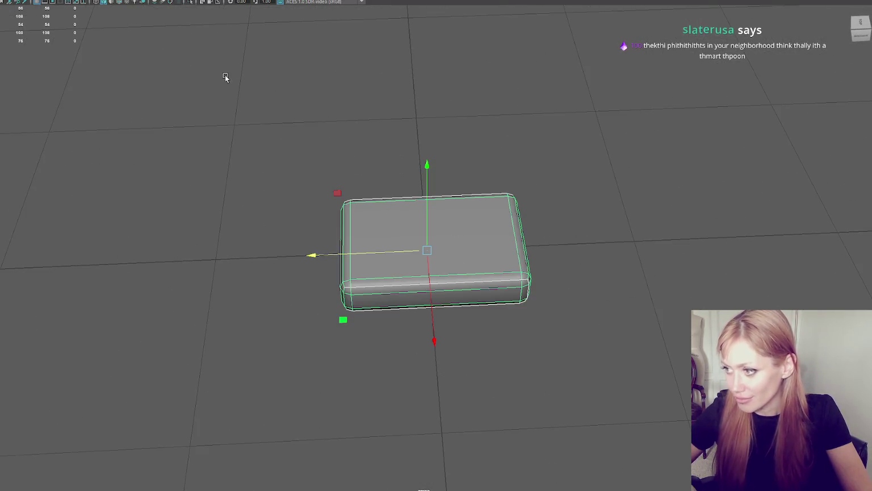
- Select the box's faces and front bevel edge loops, then clear the selection
key(F11)
drag(318, 170, 431, 301)
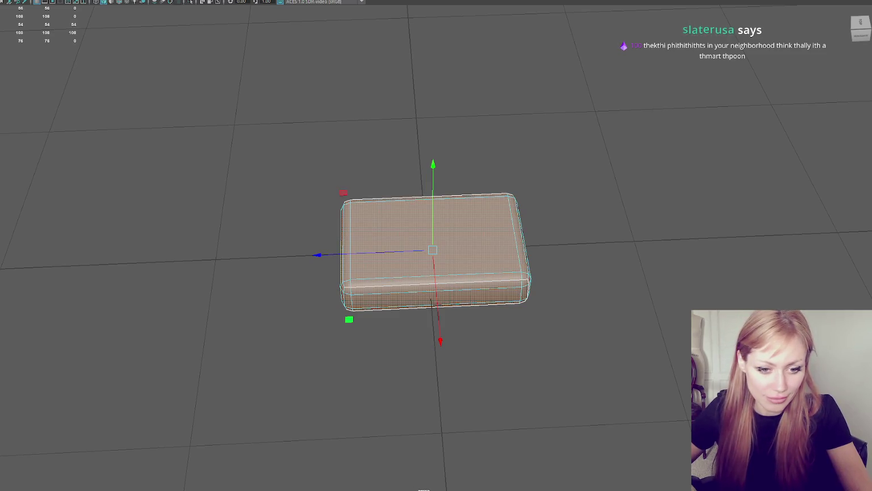
key(Escape)
key(F10)
double_click(434, 278)
key(shift+period)
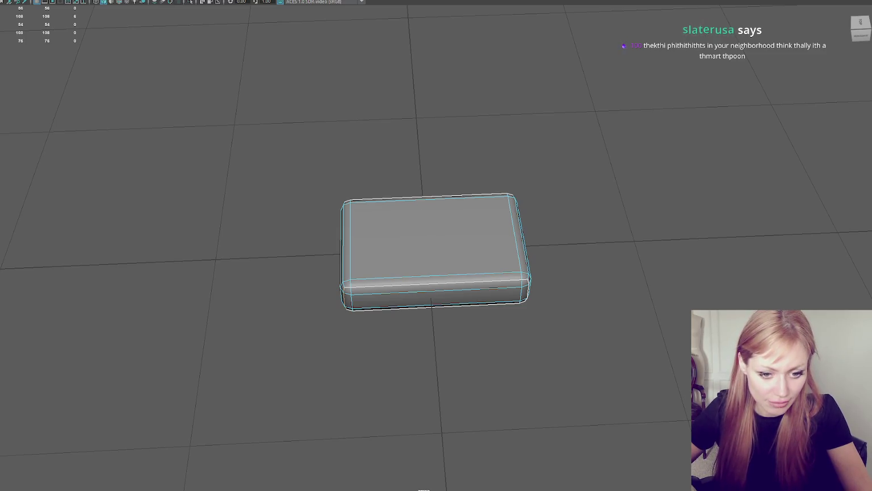
key(shift+x)
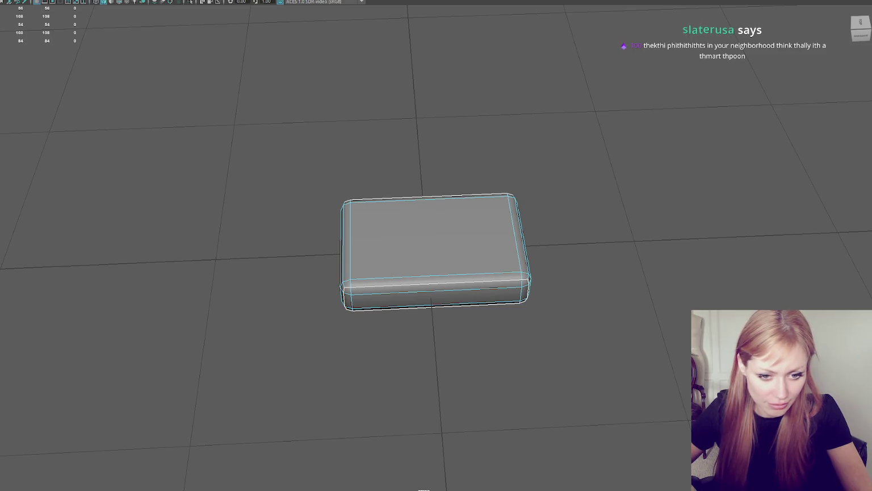
click(435, 282)
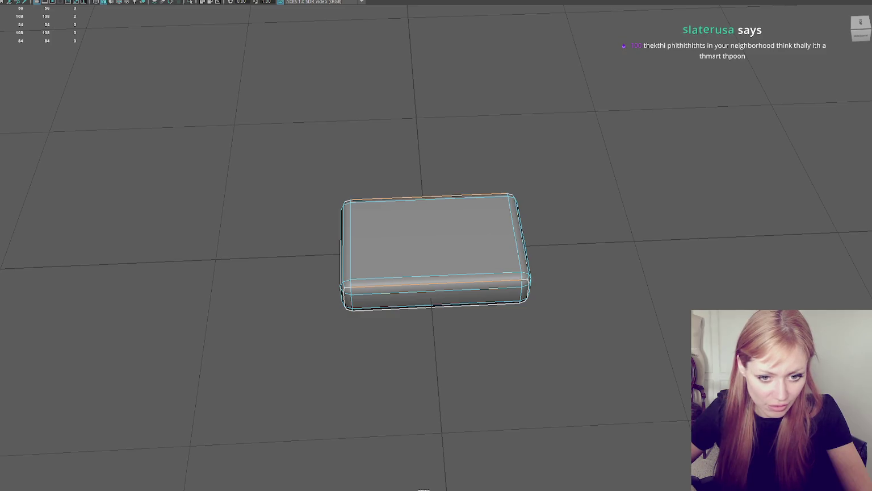
key(ctrl+shift+a)
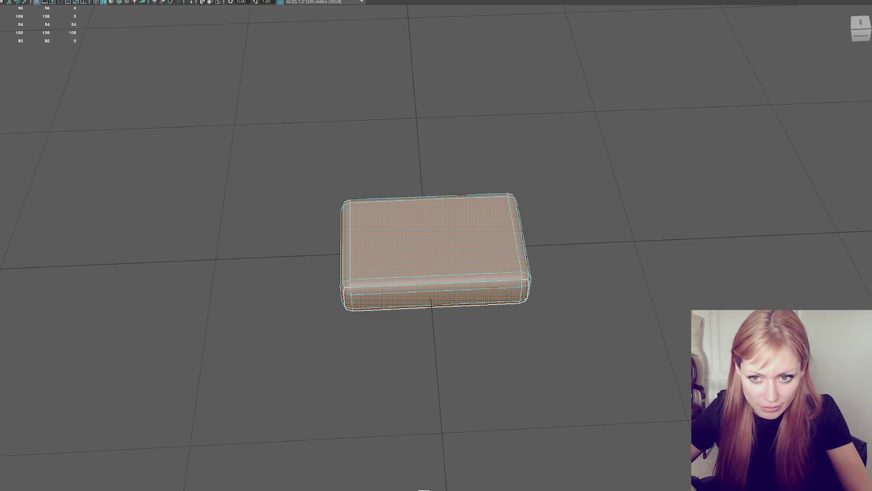
key(Escape)
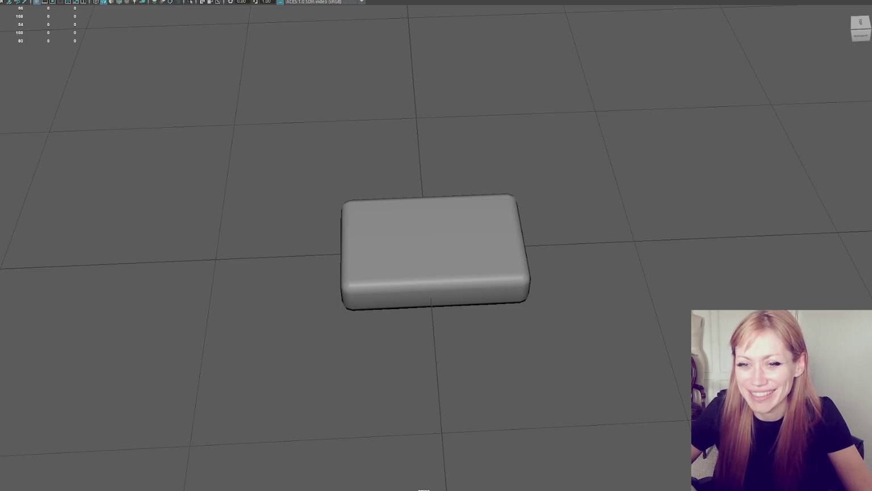
- Select the rounded block and orbit around it down to a straight top view
click(349, 219)
mouse_move(230, 265)
mouse_down()
mouse_move(159, 194)
mouse_move(151, 203)
mouse_up()
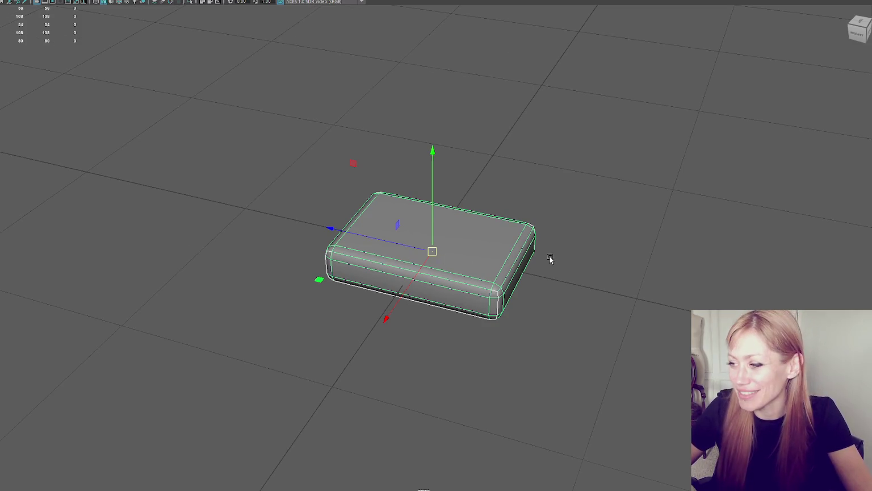
drag(543, 255, 511, 7)
shift+right_click(381, 301)
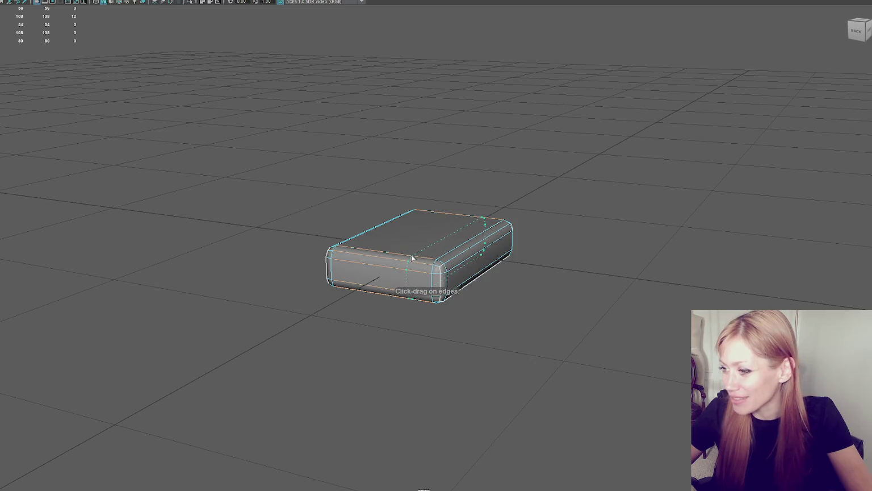
drag(465, 244, 522, 200)
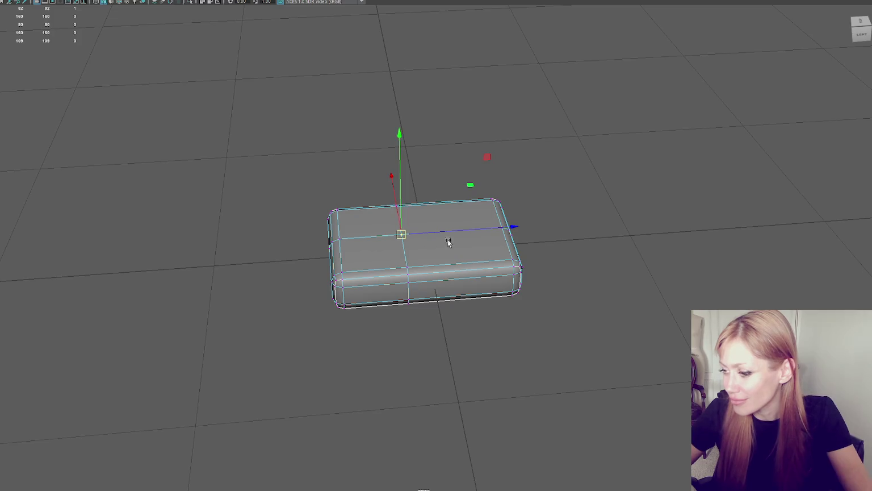
drag(444, 241, 383, 244)
mouse_move(424, 292)
mouse_down()
mouse_move(420, 239)
mouse_move(401, 197)
mouse_move(446, 220)
mouse_up()
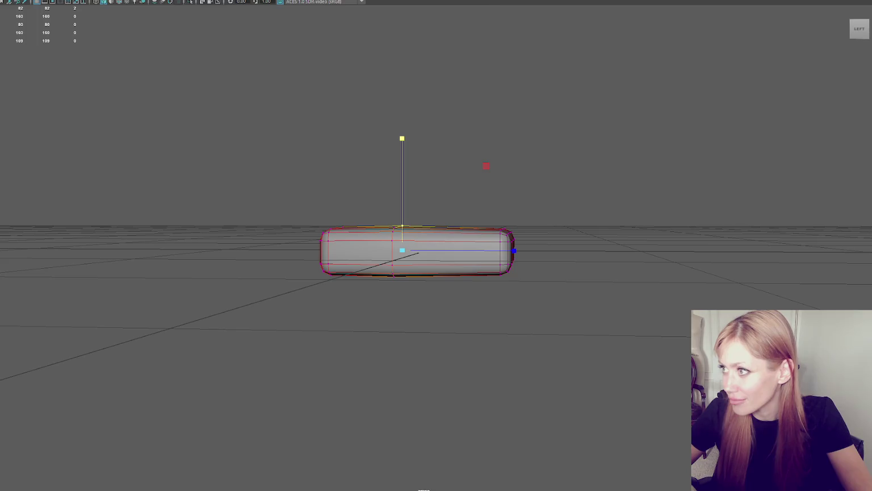
key(space)
drag(536, 167, 536, 145)
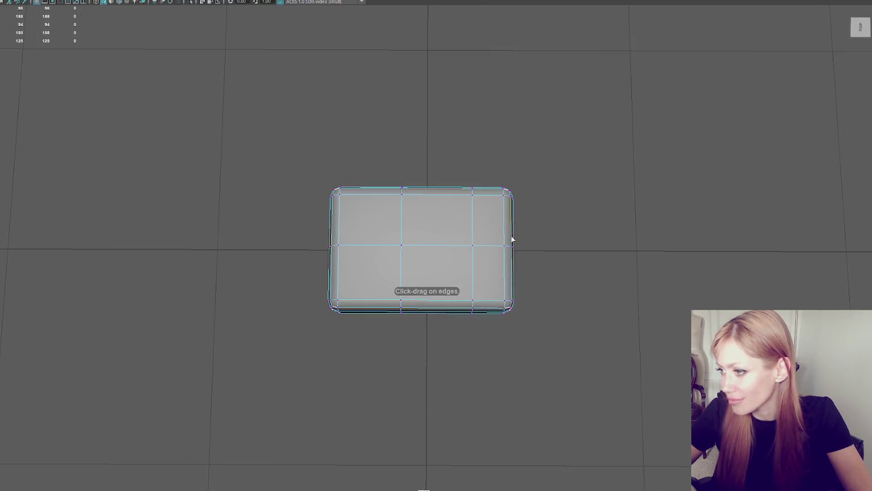
- Insert a new edge loop across the block and nudge the selected edges slightly upward
drag(481, 268, 481, 267)
mouse_move(481, 267)
mouse_down()
mouse_move(507, 220)
mouse_move(476, 219)
mouse_move(438, 139)
mouse_move(452, 167)
mouse_up()
click(447, 146)
key(F8)
key(ctrl+e)
click(356, 251)
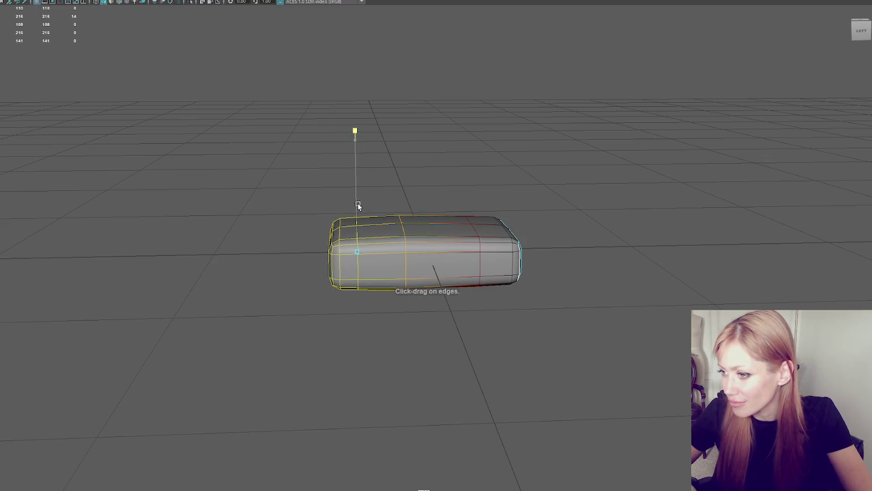
mouse_move(394, 189)
mouse_down()
mouse_move(353, 275)
mouse_move(395, 219)
mouse_move(419, 217)
mouse_up()
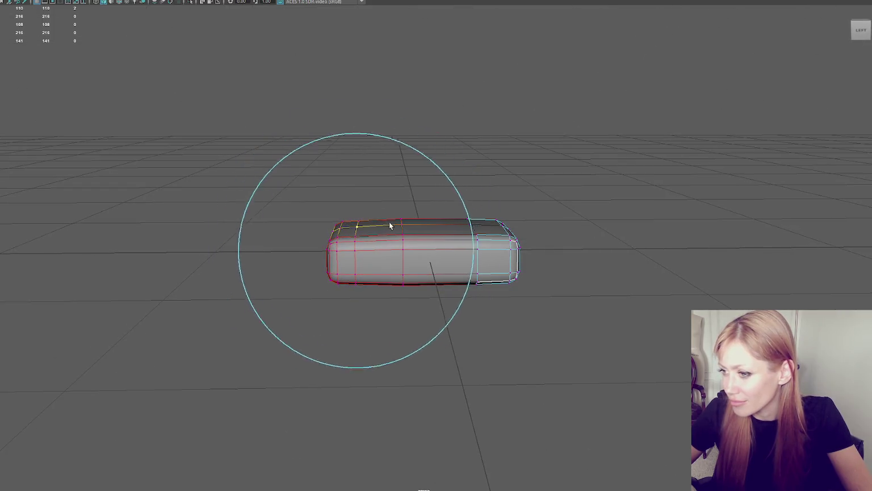
drag(353, 206, 353, 198)
mouse_move(431, 239)
mouse_down()
mouse_move(487, 265)
mouse_move(496, 215)
mouse_up()
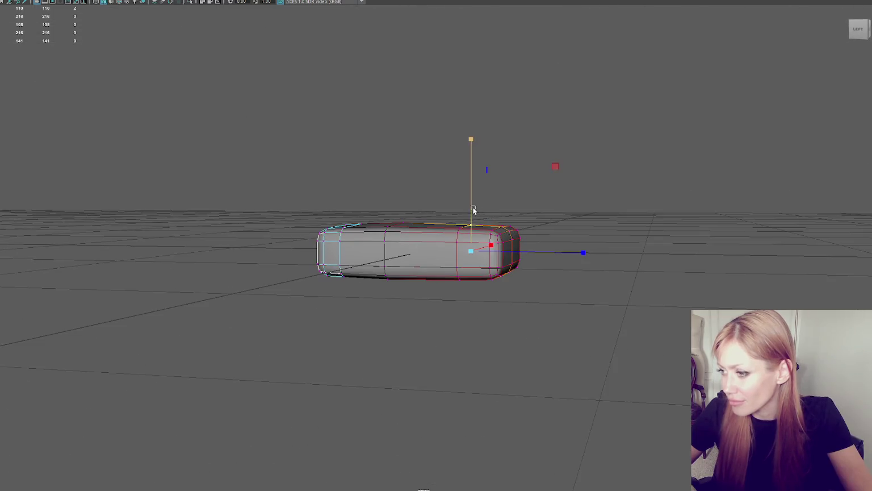
- Reselect the block in edge mode and pick its middle edge loop for scaling
click(473, 159)
mouse_move(474, 160)
mouse_down()
mouse_move(507, 148)
mouse_move(609, 152)
mouse_move(470, 222)
mouse_move(317, 214)
mouse_move(247, 240)
mouse_move(236, 284)
mouse_move(234, 267)
mouse_up()
click(470, 222)
key(F9)
drag(437, 136, 463, 297)
key(e)
key(r)
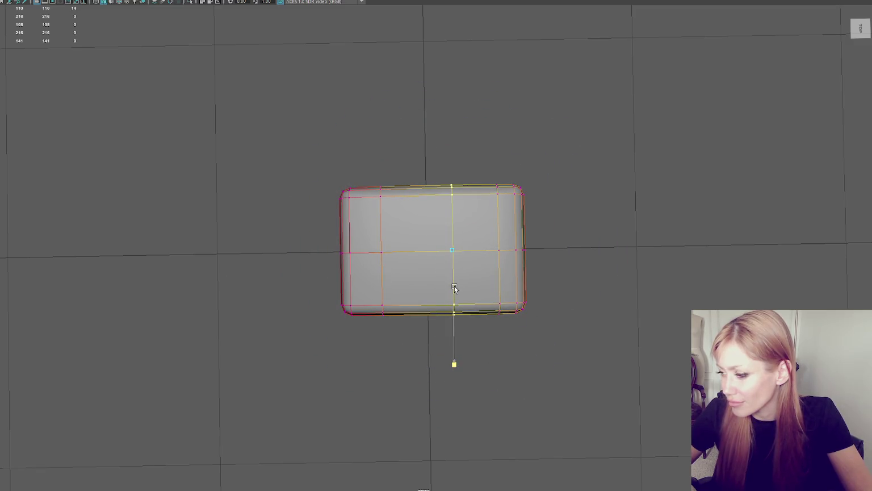
- Select the block's right-side components and its bottom-right and bottom-left corners for moving
drag(559, 159, 510, 225)
drag(546, 282, 514, 331)
drag(366, 295, 311, 338)
key(e)
key(w)
- Select the block's corner vertices, ending on the top-left vertex
mouse_move(355, 201)
mouse_down()
mouse_move(340, 254)
mouse_move(347, 265)
mouse_up()
click(347, 265)
click(382, 311)
drag(413, 162, 375, 198)
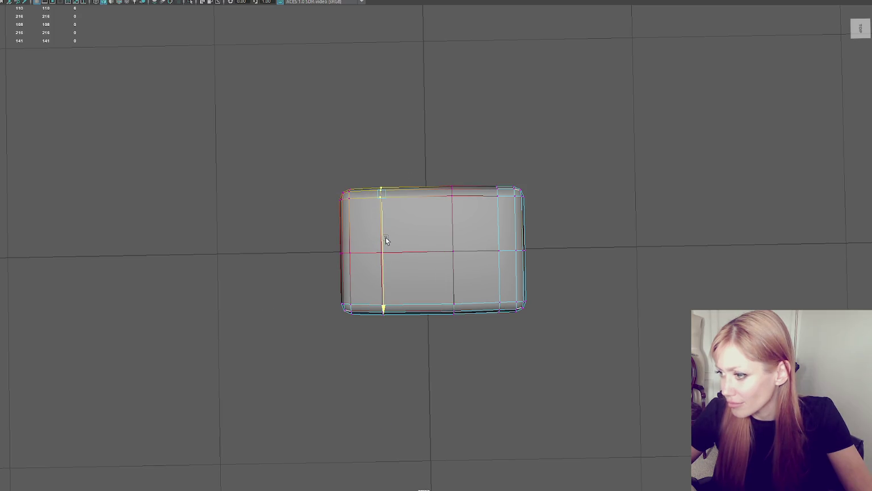
click(444, 143)
mouse_move(443, 143)
mouse_down()
mouse_move(521, 153)
mouse_move(524, 171)
mouse_up()
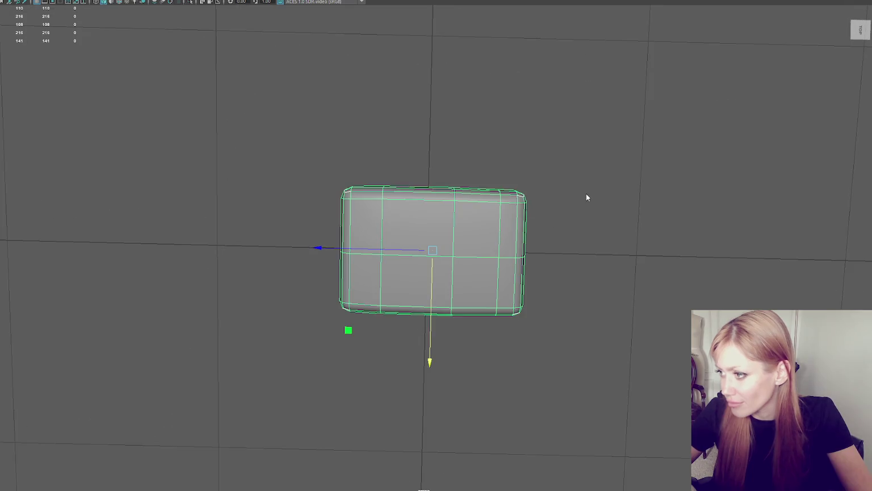
- Slide a vertical edge loop along the block, then check the slab from low and high angles
click(502, 230)
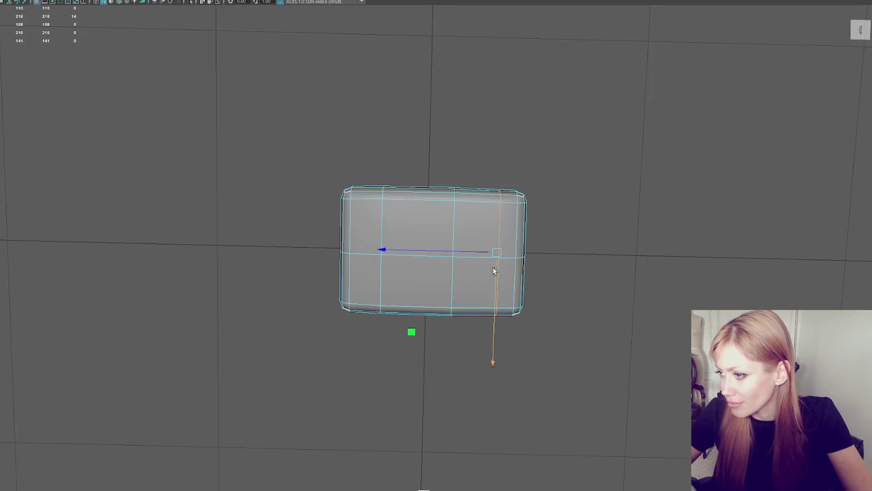
drag(496, 279, 508, 253)
click(558, 181)
mouse_move(558, 181)
mouse_down()
mouse_move(520, 179)
mouse_move(427, 135)
mouse_move(454, 246)
mouse_move(524, 207)
mouse_move(487, 185)
mouse_up()
click(455, 246)
key(w)
click(505, 176)
mouse_move(505, 176)
mouse_down()
mouse_move(386, 191)
mouse_move(306, 219)
mouse_move(190, 185)
mouse_move(117, 179)
mouse_move(436, 214)
mouse_up()
right_click(594, 200)
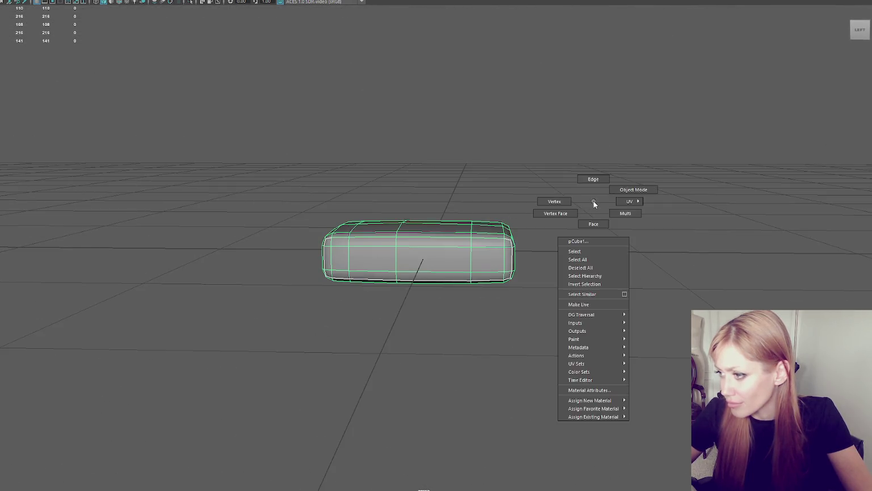
double_click(472, 238)
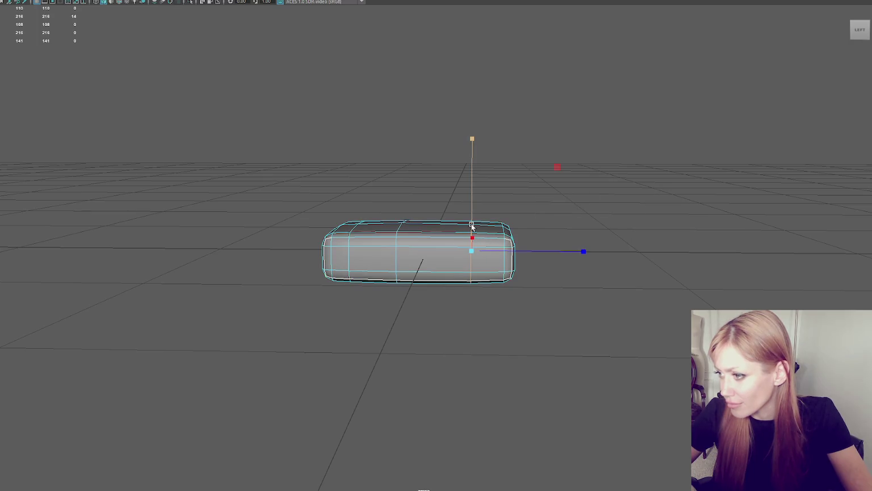
drag(471, 239, 444, 240)
double_click(349, 253)
right_click(473, 170)
click(526, 152)
drag(526, 151, 509, 232)
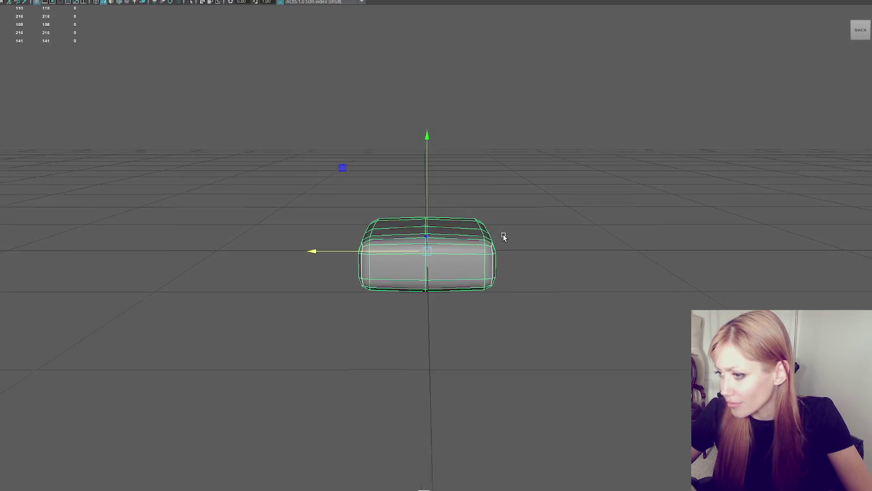
key(ctrl+shift+x)
click(460, 244)
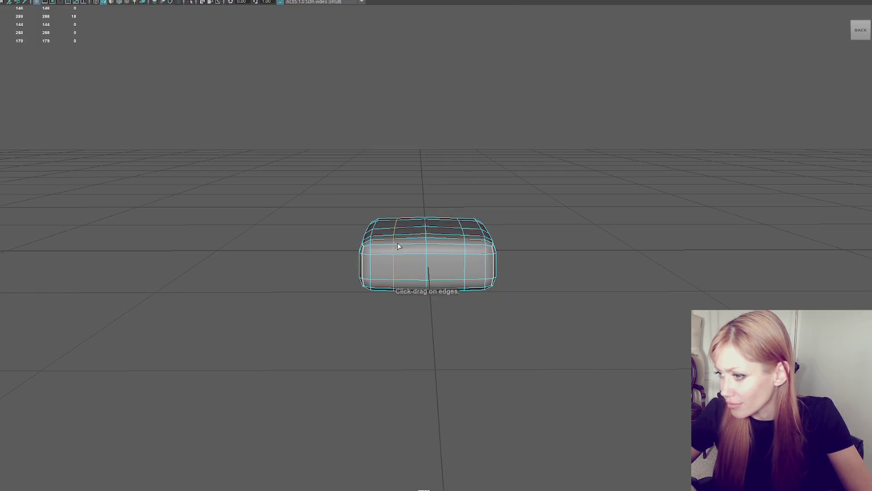
key(ctrl+z)
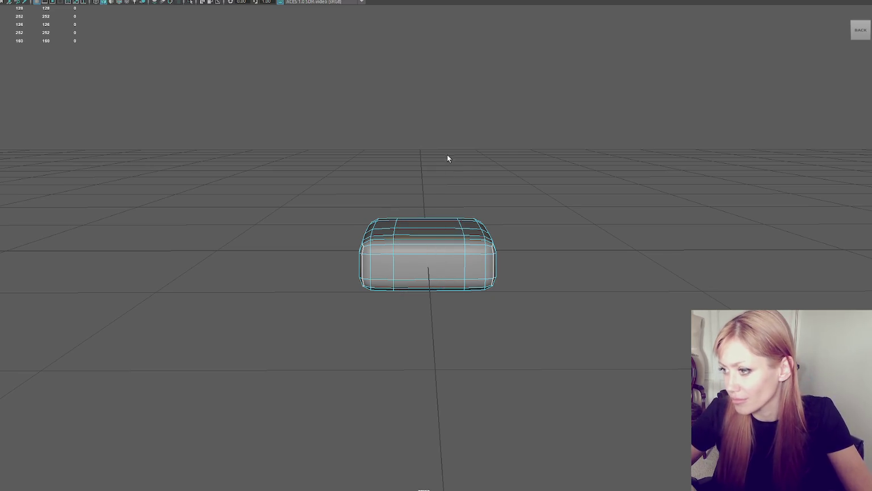
double_click(429, 259)
key(w)
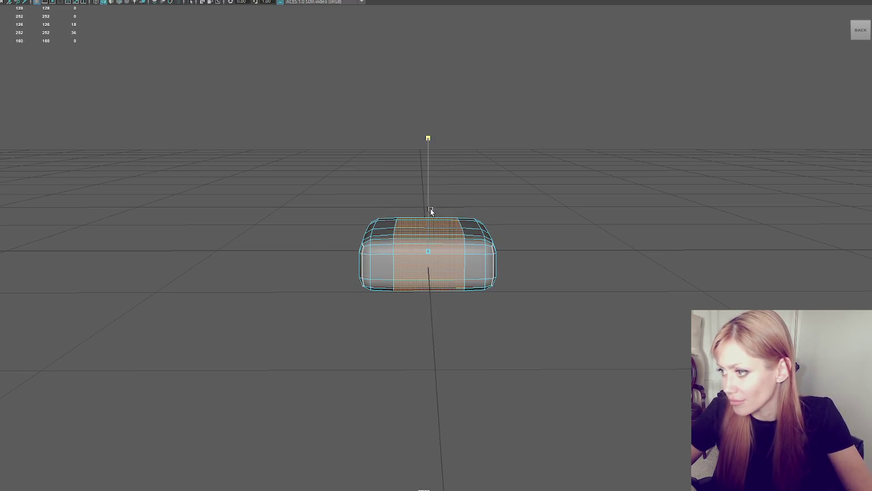
click(492, 180)
drag(492, 179, 404, 233)
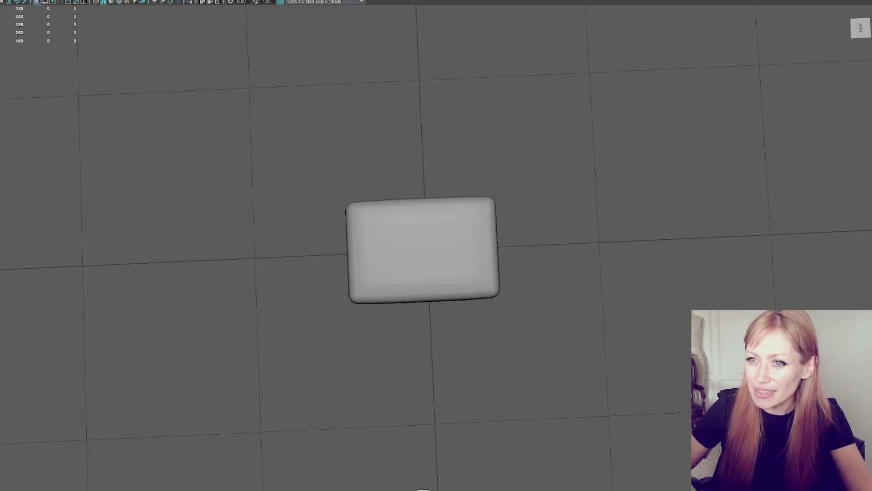
drag(261, 51, 259, 93)
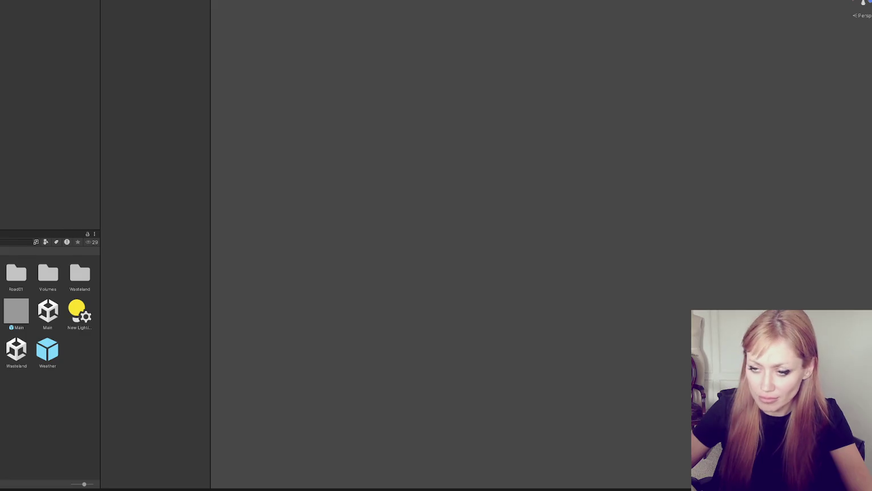
text(candle)
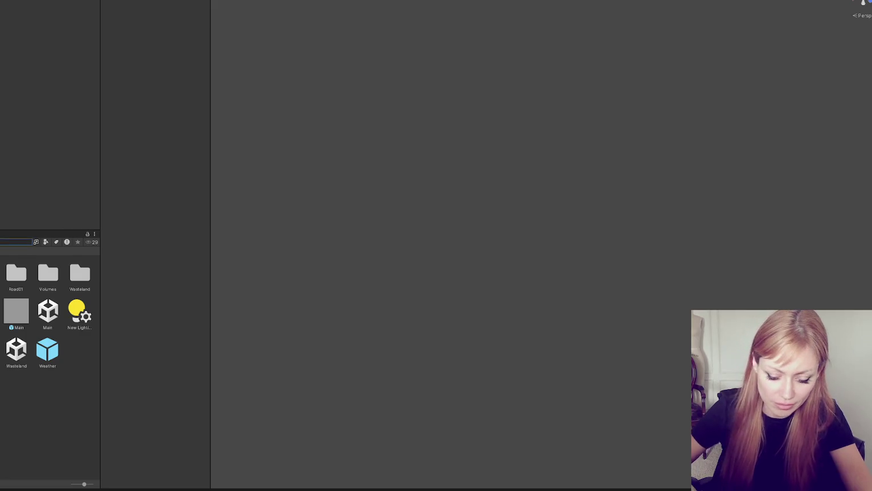
- Place the Candle mesh and the tall glass candle into the scene and frame them
click(35, 274)
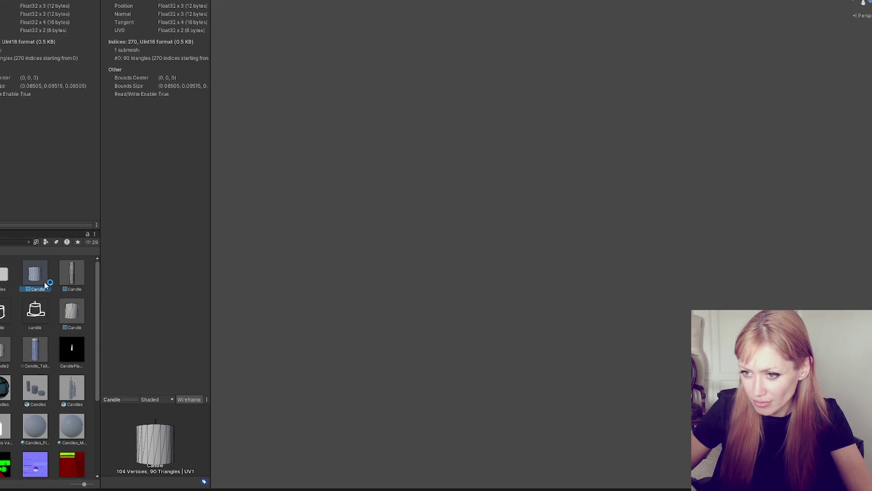
drag(37, 275, 349, 207)
key(f)
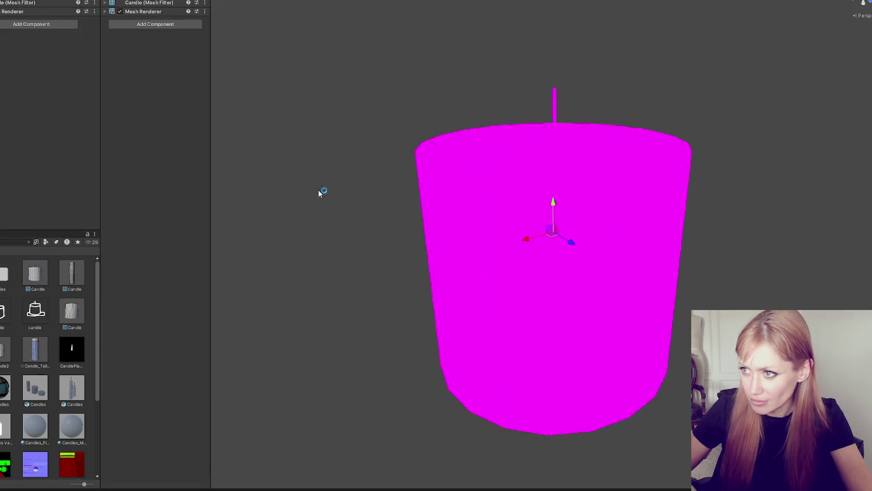
click(27, 344)
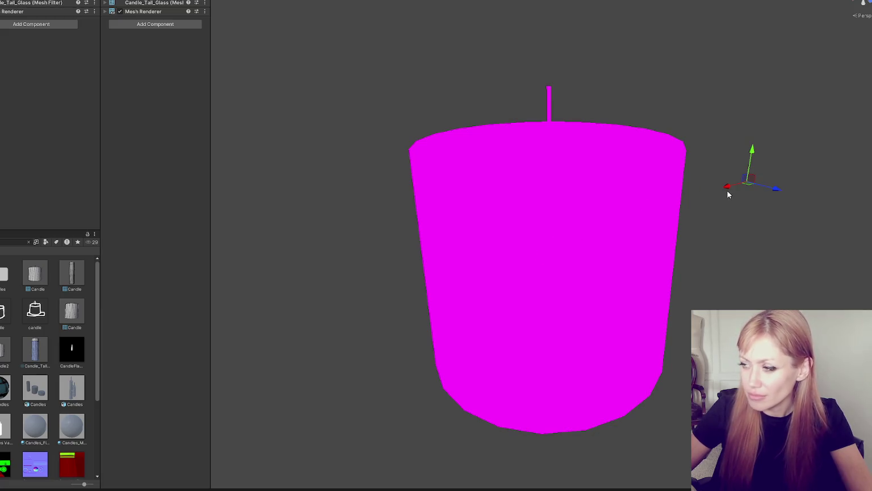
key(f)
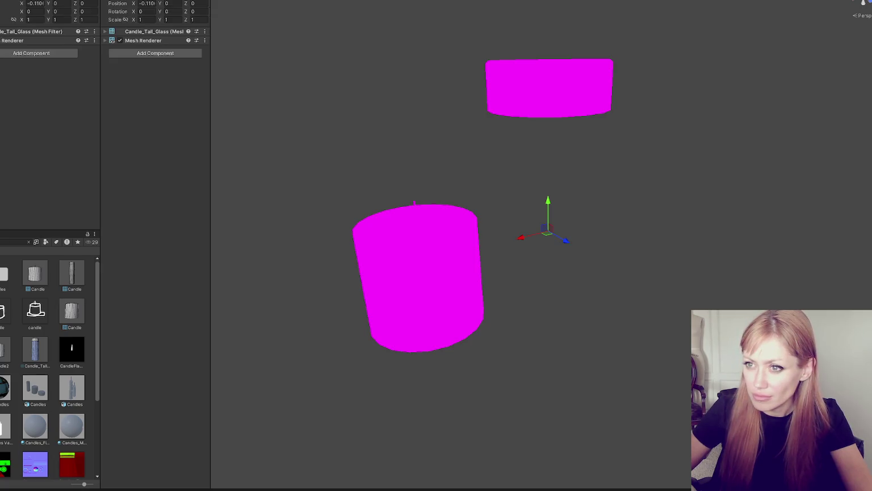
- Apply the Basic material to both the short candle and the tall candle
click(76, 68)
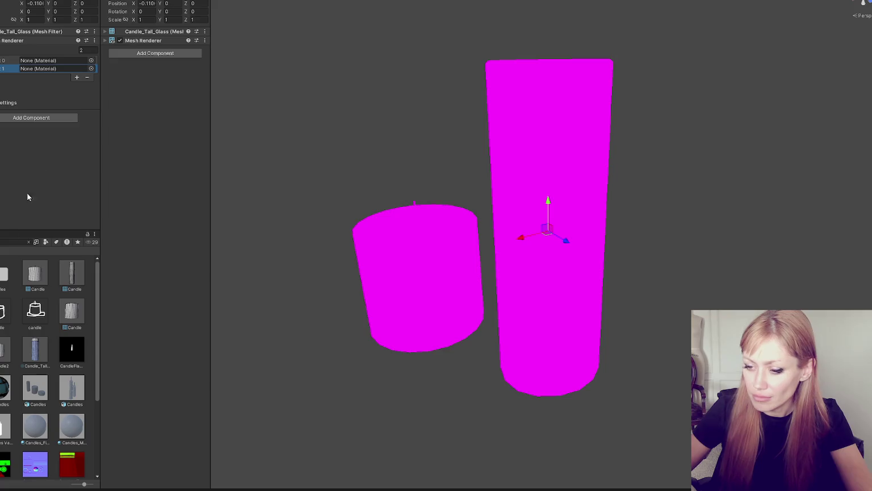
click(28, 241)
scroll(50, 363, down, 5)
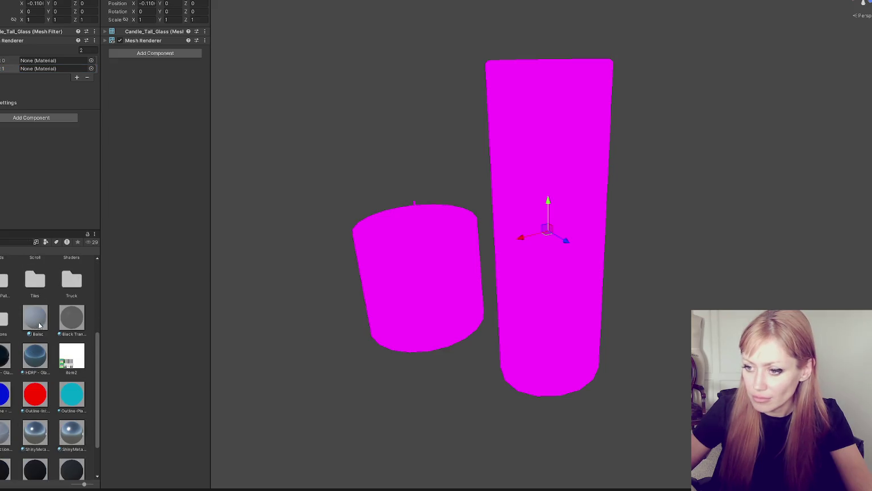
drag(35, 318, 354, 283)
mouse_move(47, 318)
mouse_down()
mouse_move(571, 182)
mouse_move(506, 107)
mouse_up()
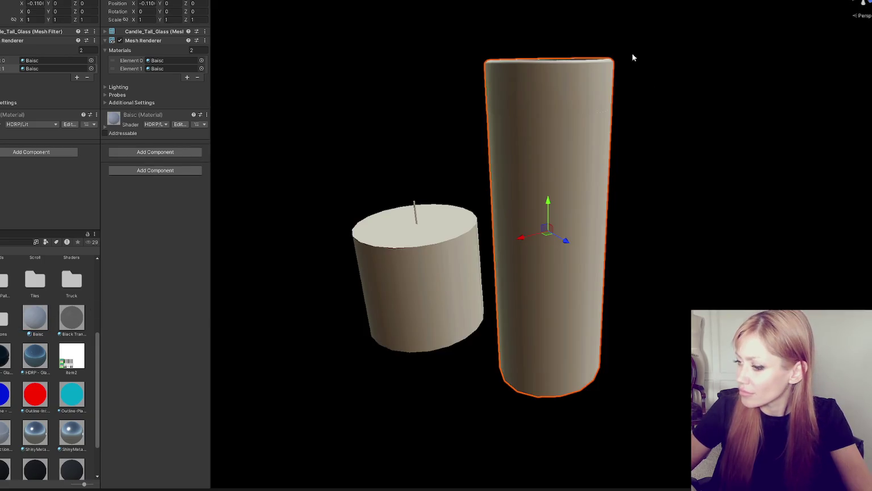
- Search 'glass' and apply the Glass material to the tall candle's shell
drag(633, 54, 633, 114)
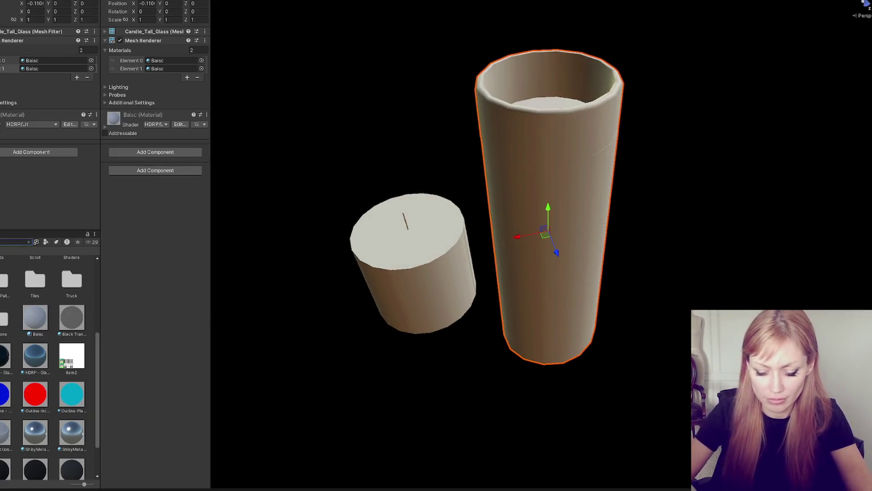
text(glass)
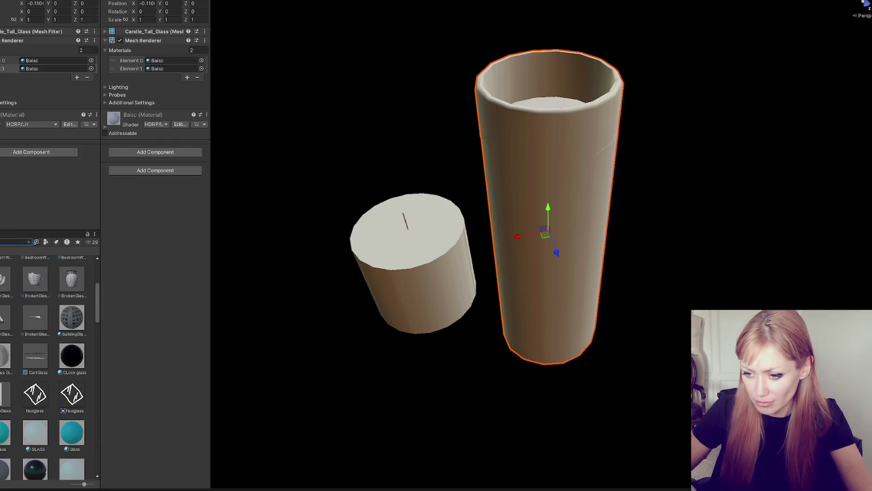
scroll(18, 352, down, 5)
mouse_move(180, 308)
mouse_down()
mouse_move(568, 101)
mouse_move(581, 76)
mouse_up()
mouse_move(581, 76)
mouse_down()
mouse_move(602, 140)
mouse_move(619, 31)
mouse_up()
- Try a material on the small candle and pick the Candles prefab asset
scroll(28, 271, up, 10)
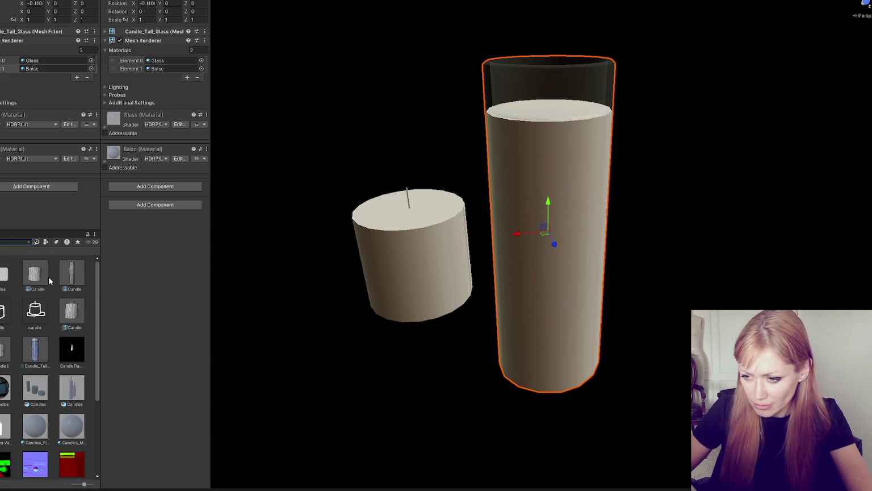
mouse_move(44, 278)
mouse_down()
mouse_move(331, 274)
mouse_move(385, 259)
mouse_move(51, 374)
mouse_up()
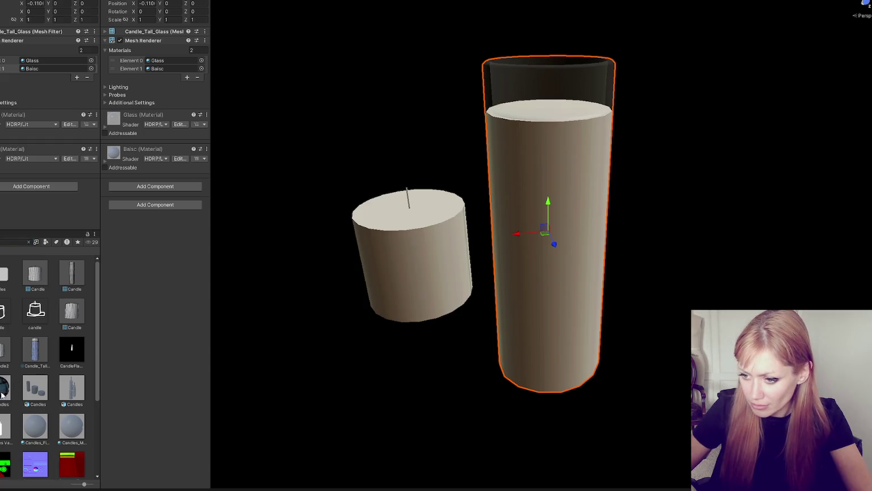
click(37, 392)
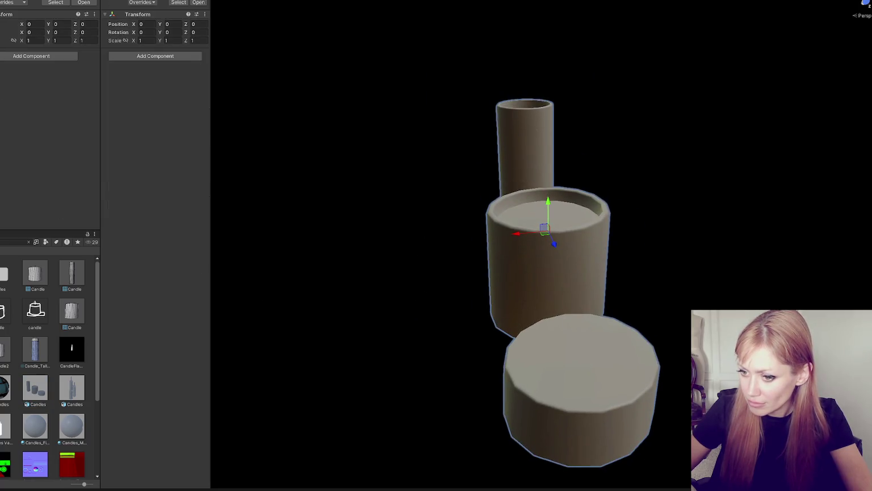
- Give the middle cylinder the brown texture, the bottom one beige, and the tall one a candle material
drag(4, 388, 543, 260)
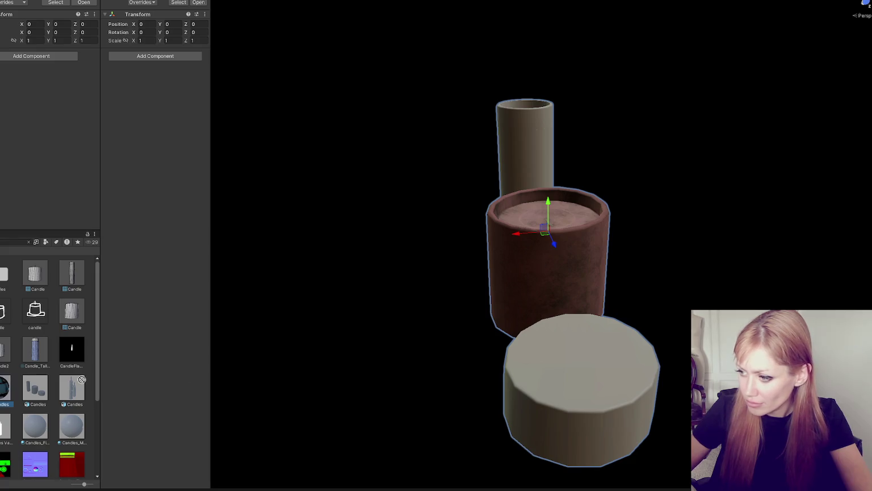
drag(5, 388, 606, 385)
mouse_move(20, 384)
mouse_down()
mouse_move(549, 122)
mouse_move(532, 146)
mouse_move(325, 181)
mouse_move(527, 244)
mouse_move(396, 290)
mouse_up()
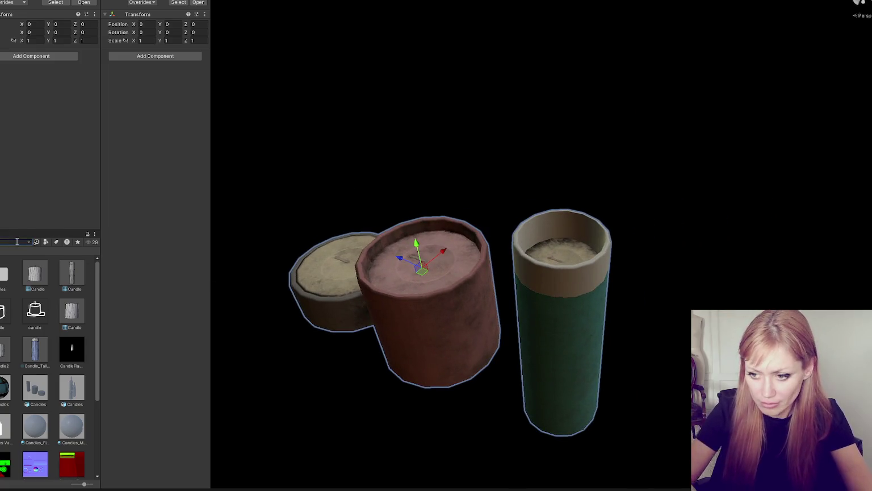
- Search 'glasscandle', drag its material onto the candles, and select the small candle
text(glass)
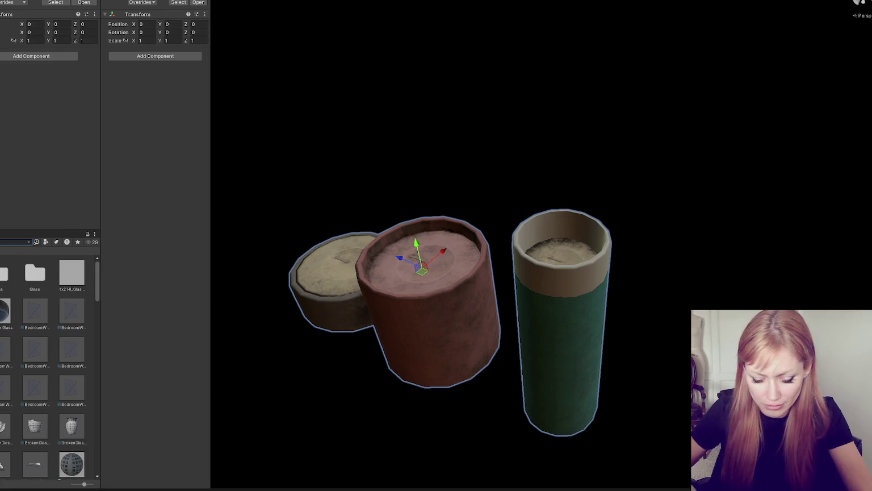
text(candle)
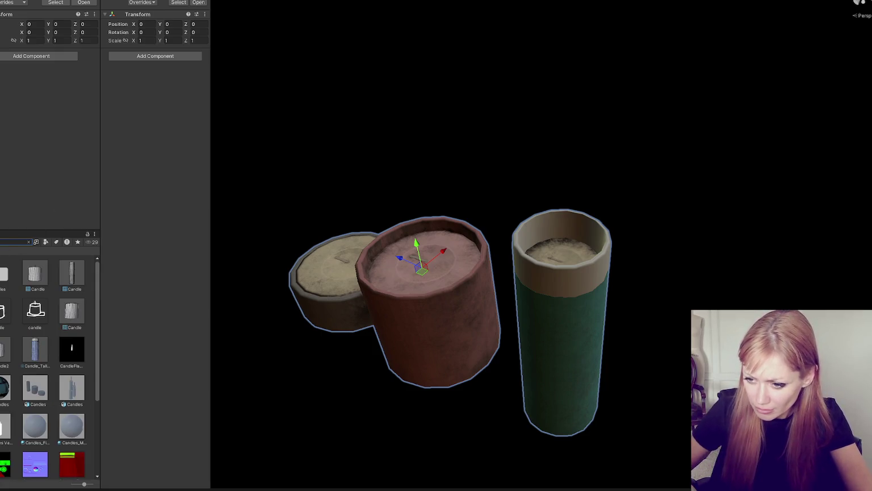
drag(5, 380, 576, 226)
mouse_move(4, 379)
mouse_down()
mouse_move(430, 239)
mouse_move(314, 328)
mouse_move(423, 341)
mouse_move(11, 395)
mouse_up()
mouse_move(367, 287)
mouse_down()
mouse_move(359, 355)
mouse_move(545, 234)
mouse_move(721, 224)
mouse_move(585, 240)
mouse_move(388, 241)
mouse_move(140, 224)
mouse_move(159, 214)
mouse_move(565, 230)
mouse_move(548, 266)
mouse_move(468, 302)
mouse_move(411, 304)
mouse_up()
click(548, 266)
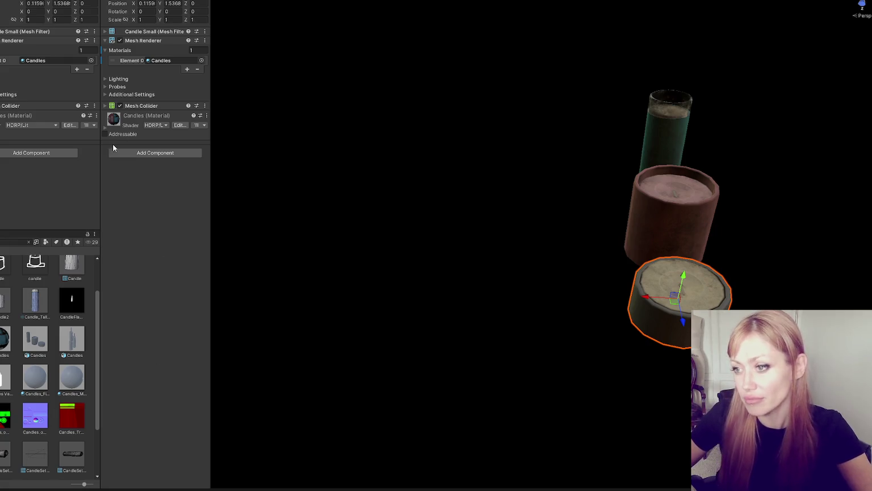
- Leave only the tall glass candle beside the short one and compare their materials
click(2, 125)
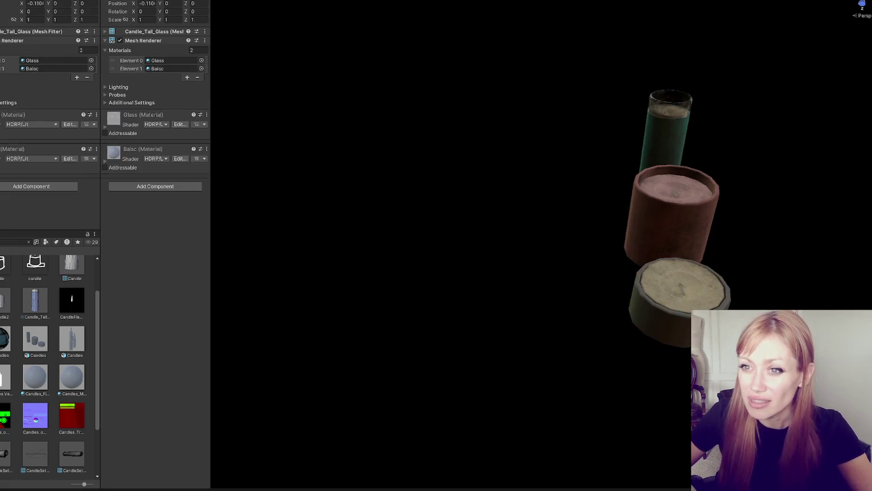
key(Delete)
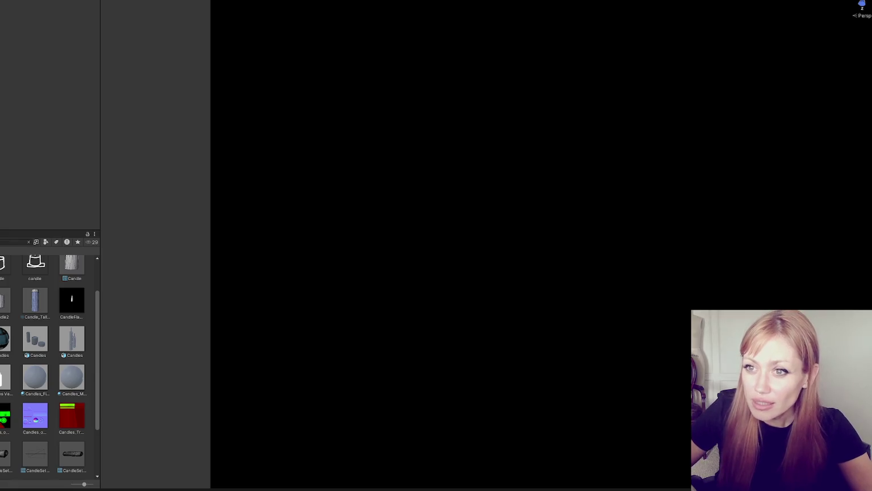
key(ctrl+z)
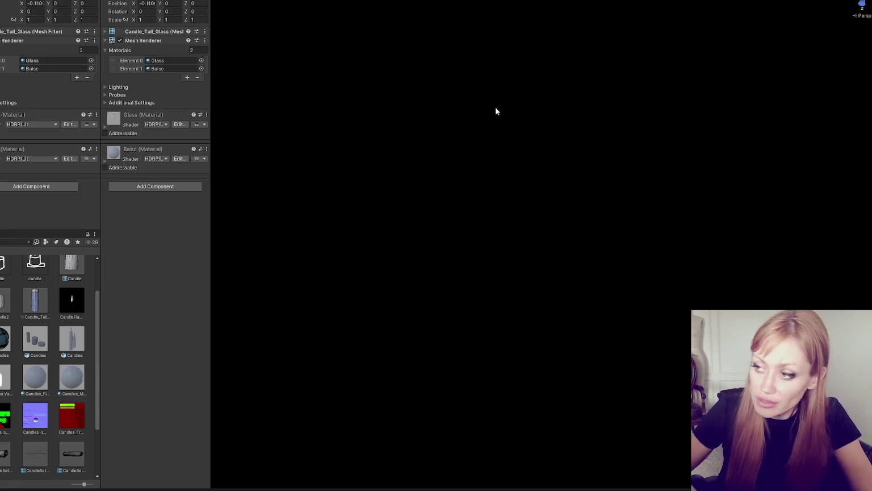
click(386, 239)
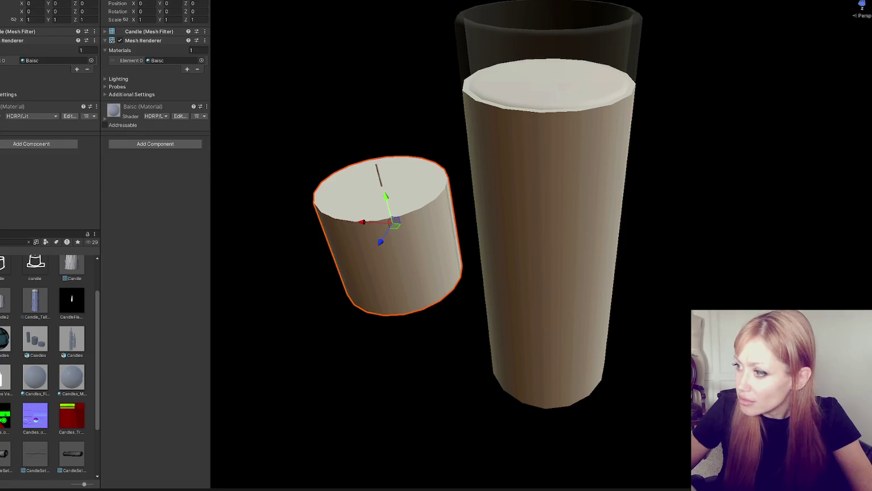
click(548, 228)
click(386, 267)
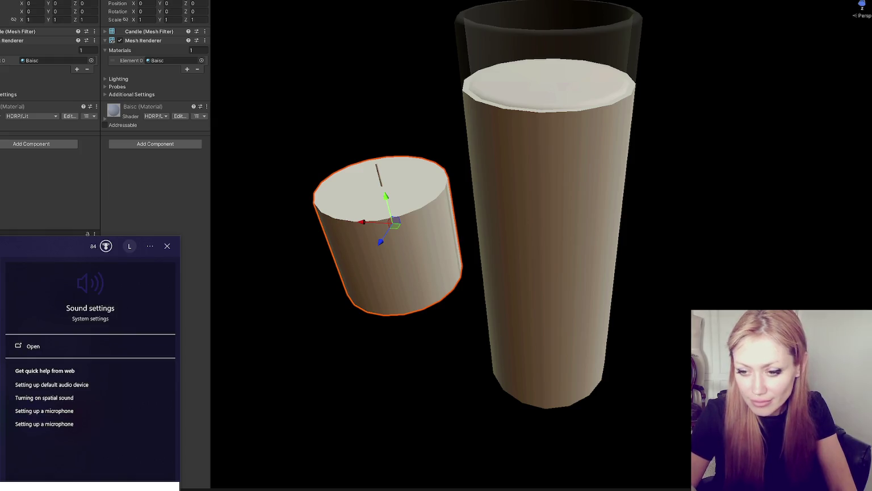
text(board)
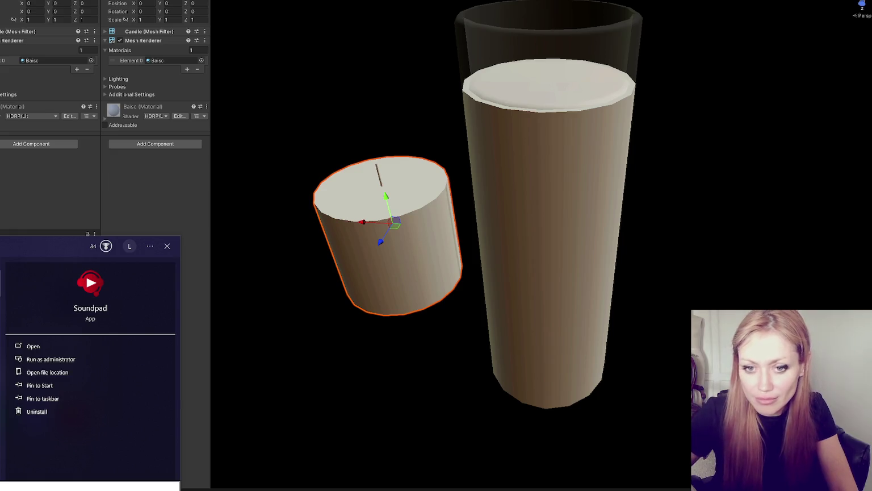
key(Return)
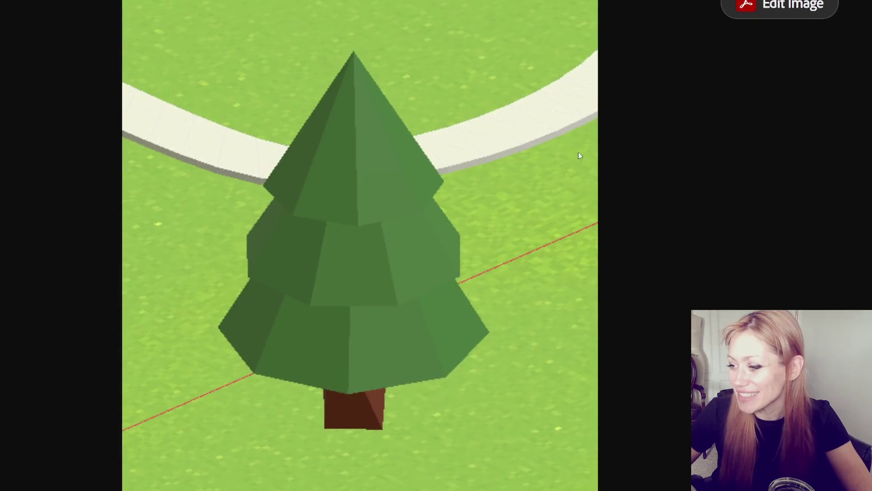
- Scroll through the low-poly pine tree image
scroll(577, 152, down, 1)
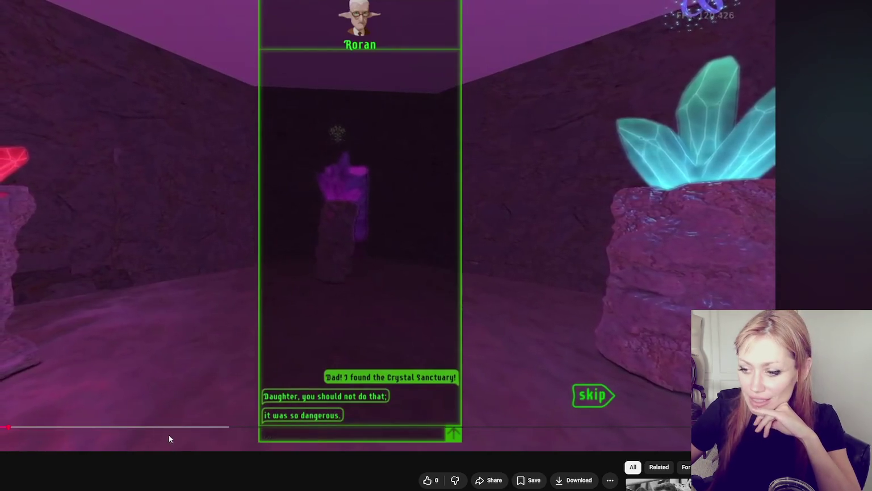
- Scrub the game video ahead, then back to the Roran conversation scene
click(152, 427)
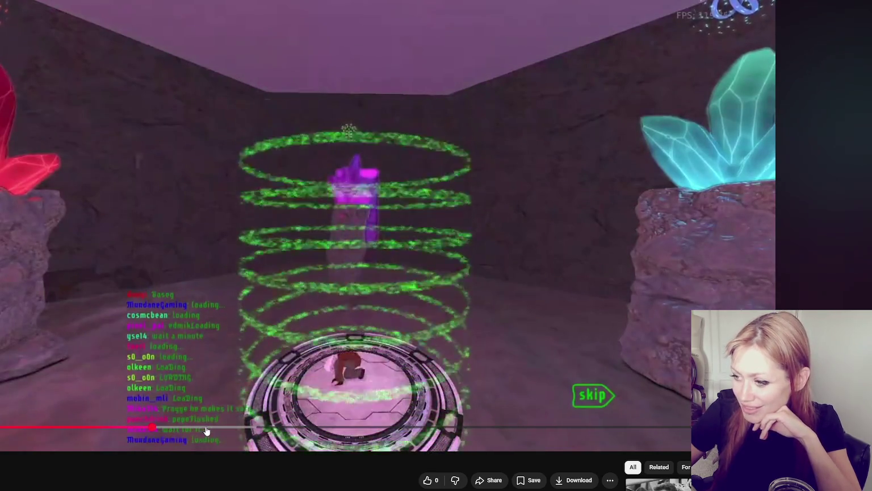
drag(207, 432, 73, 429)
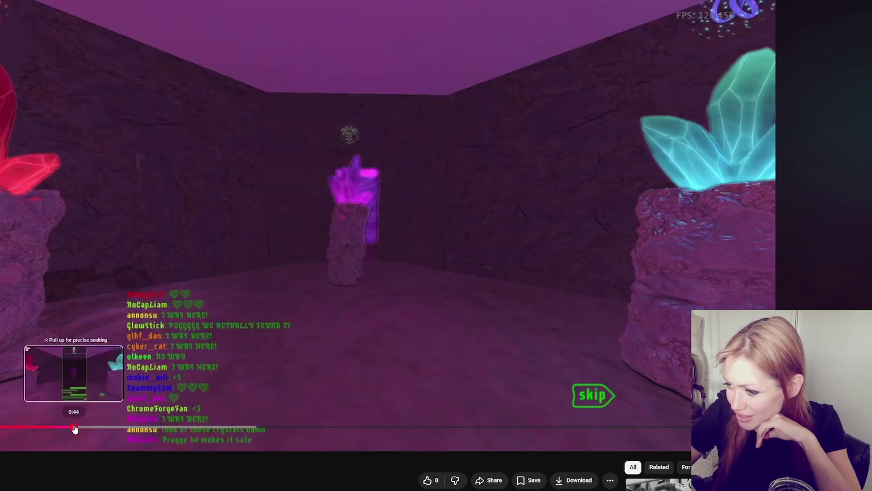
click(74, 429)
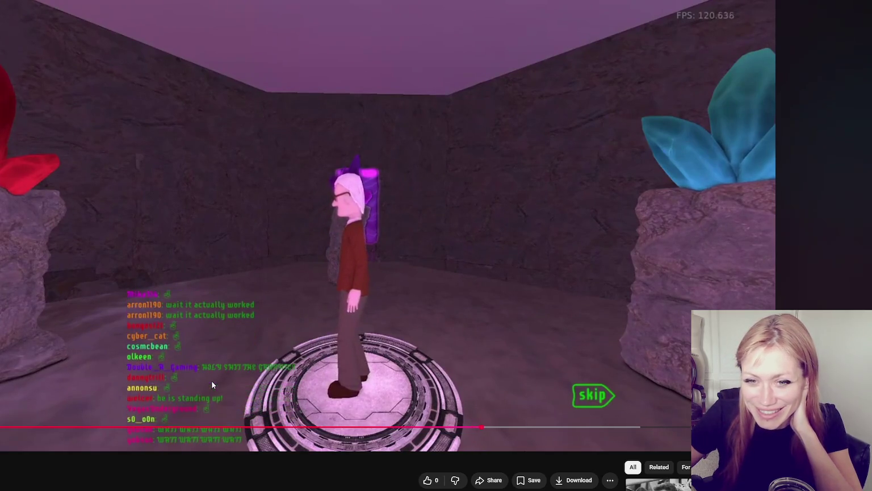
- Skip past the character's face close-up further into the clip and pause it
click(528, 427)
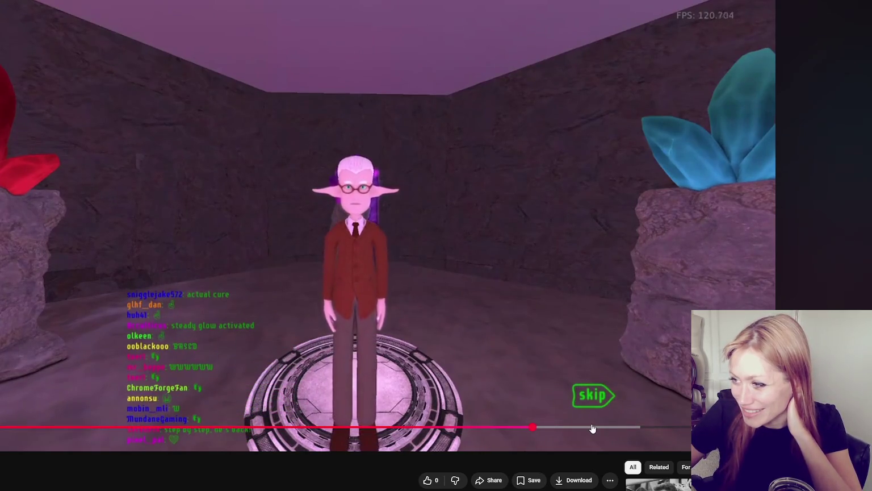
click(597, 427)
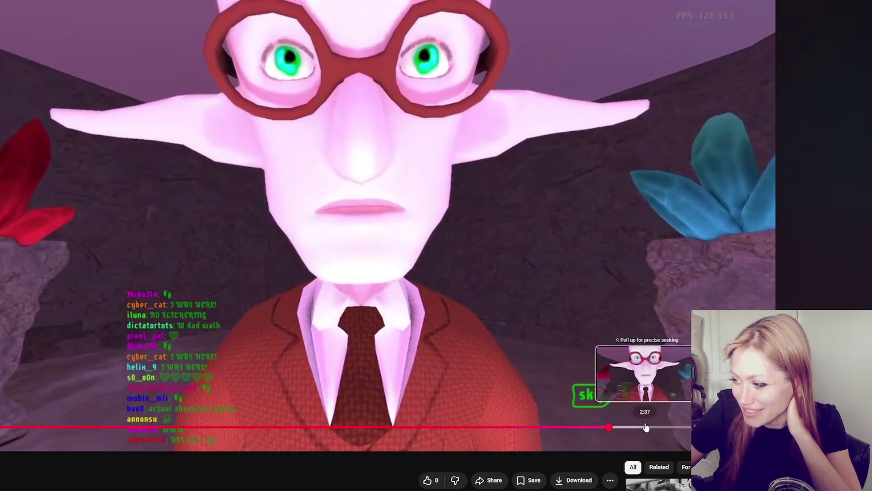
click(646, 427)
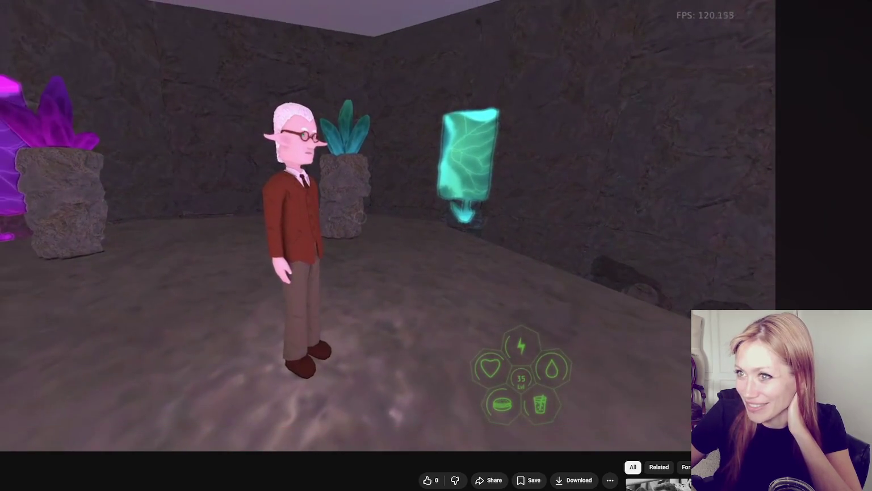
key(space)
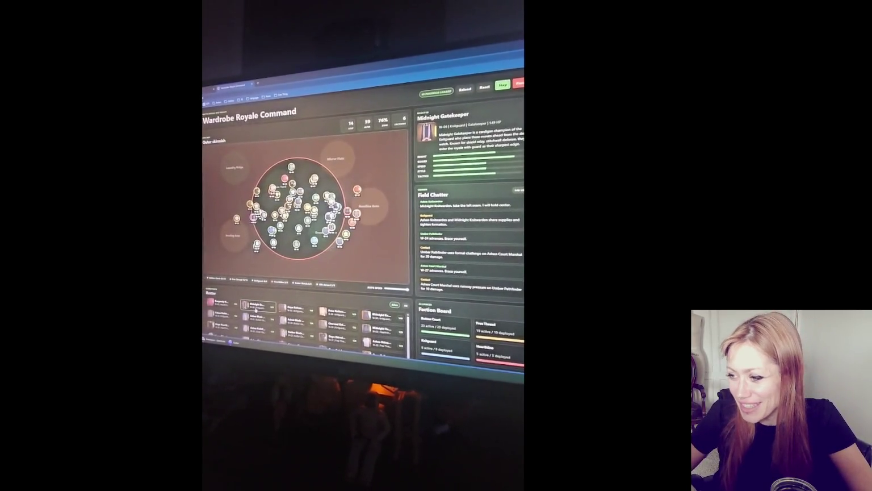
- Pause the filmed simulation clip, then resume its playback
mouse_move(51, 333)
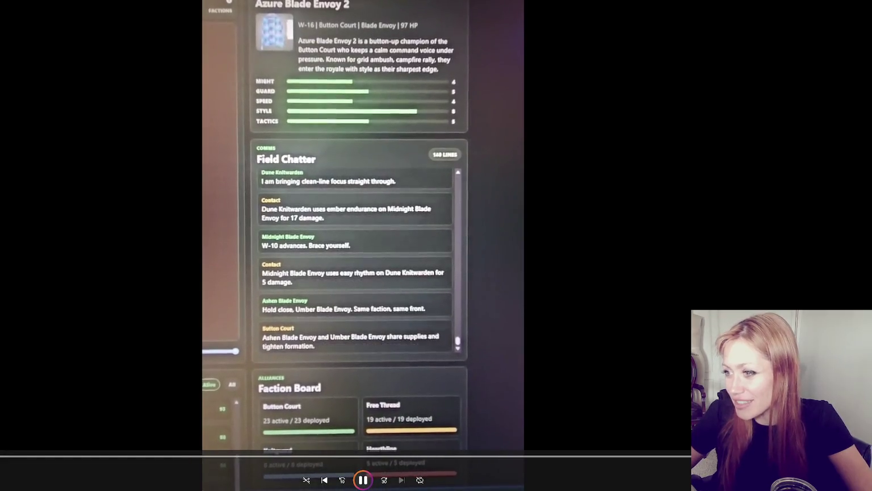
key(space)
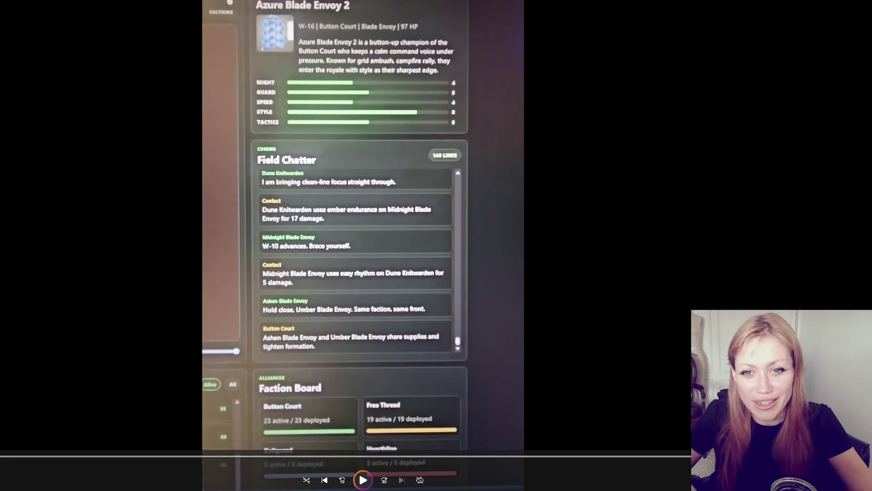
key(space)
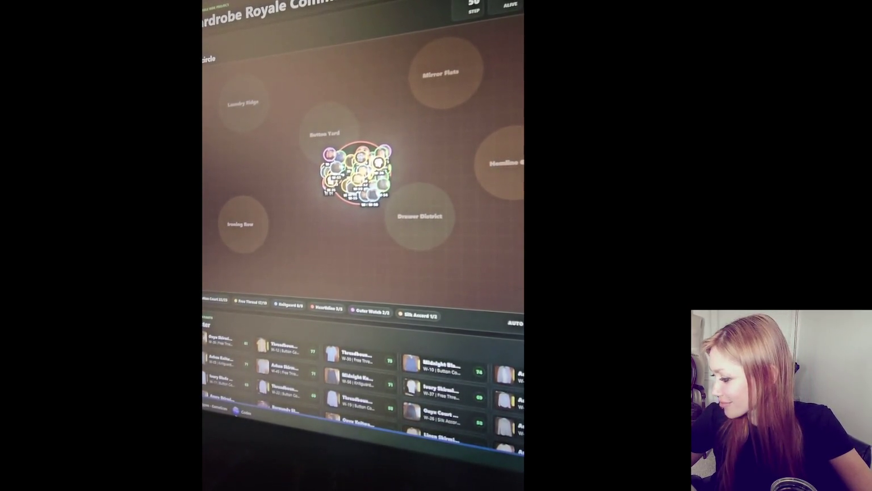
- Pause the clip on the battle map
key(space)
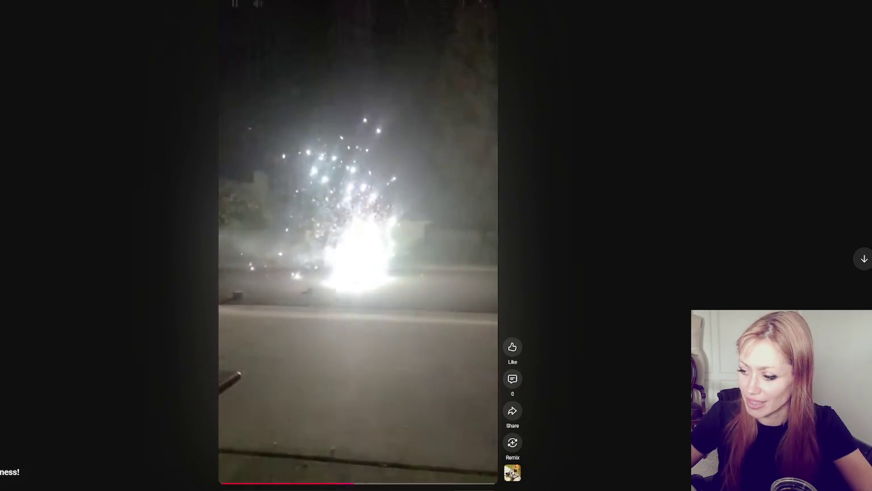
- Seek the YouTube fireworks clip forward to about 0:37 on the progress bar
click(423, 484)
click(450, 486)
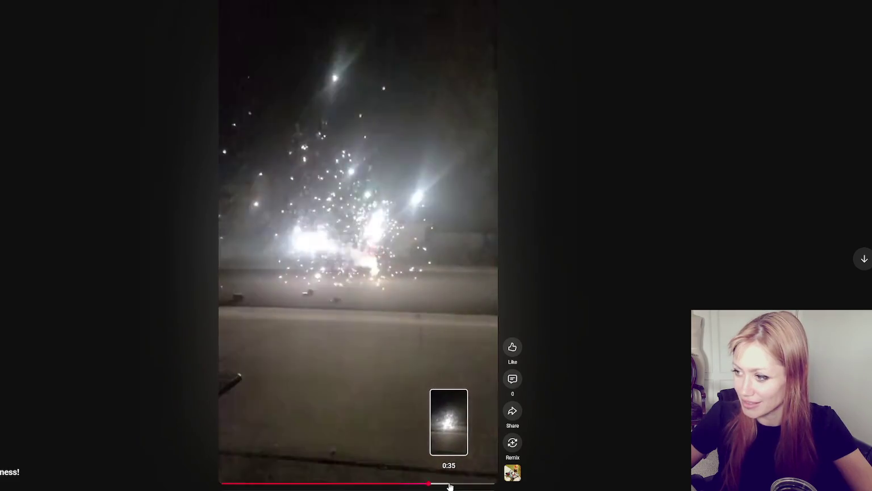